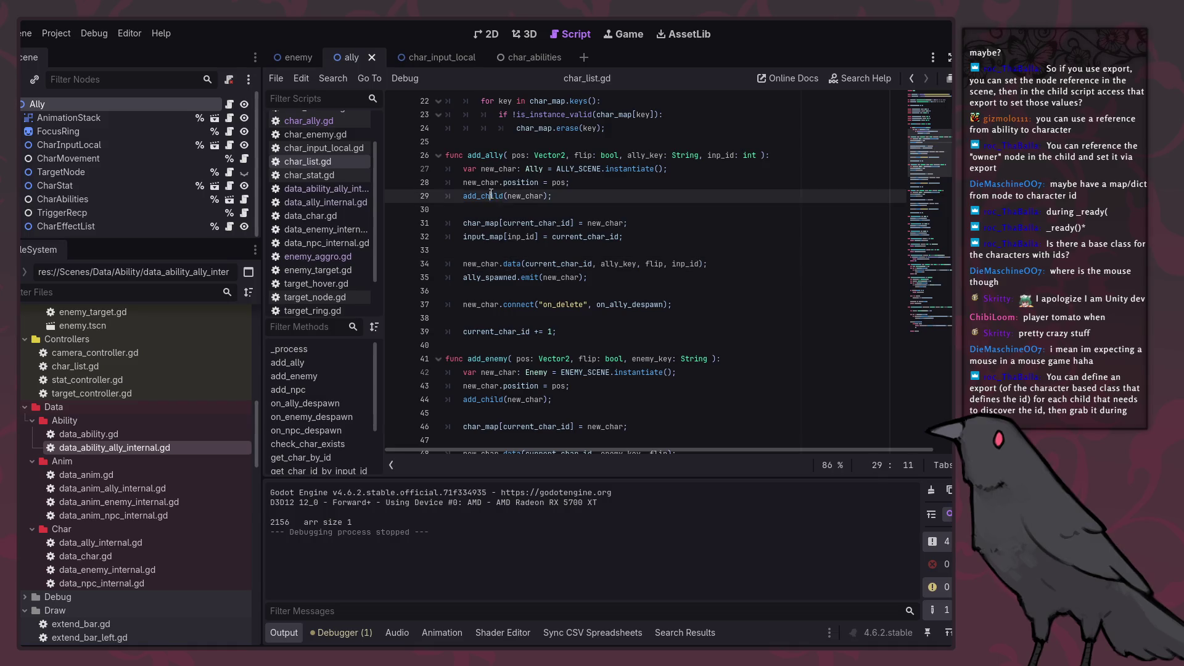
Step: Follow data() into char_ally.gd and inspect the ch_id parameter and char_id assignment
ctrl+click(511, 263)
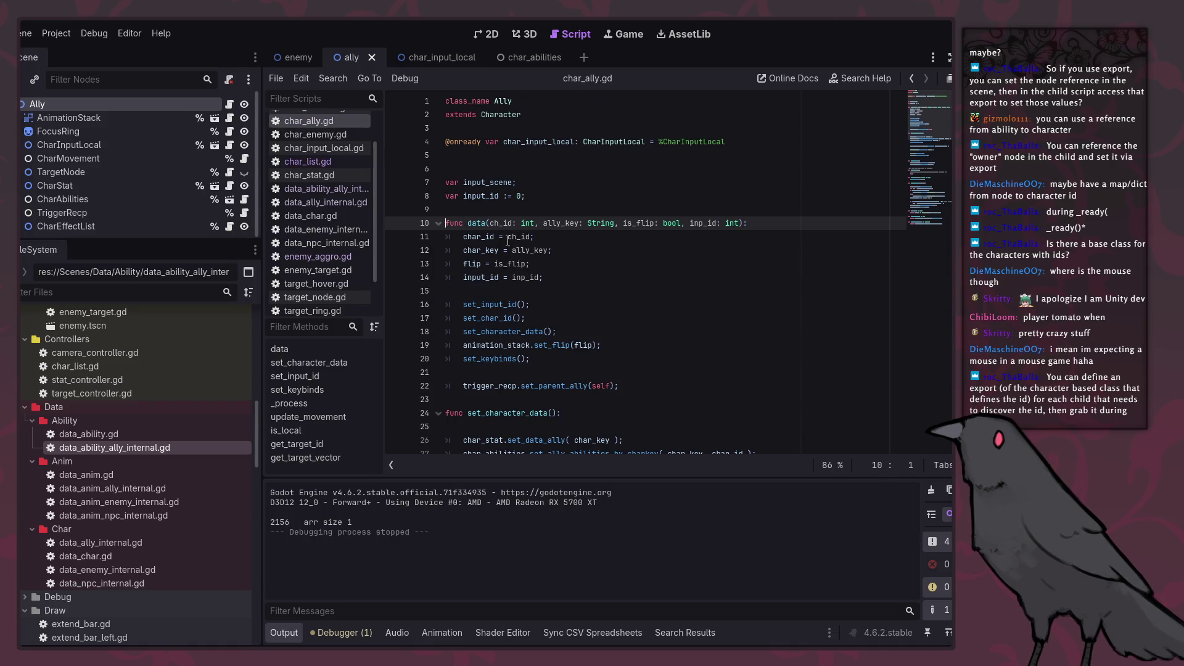
click(480, 237)
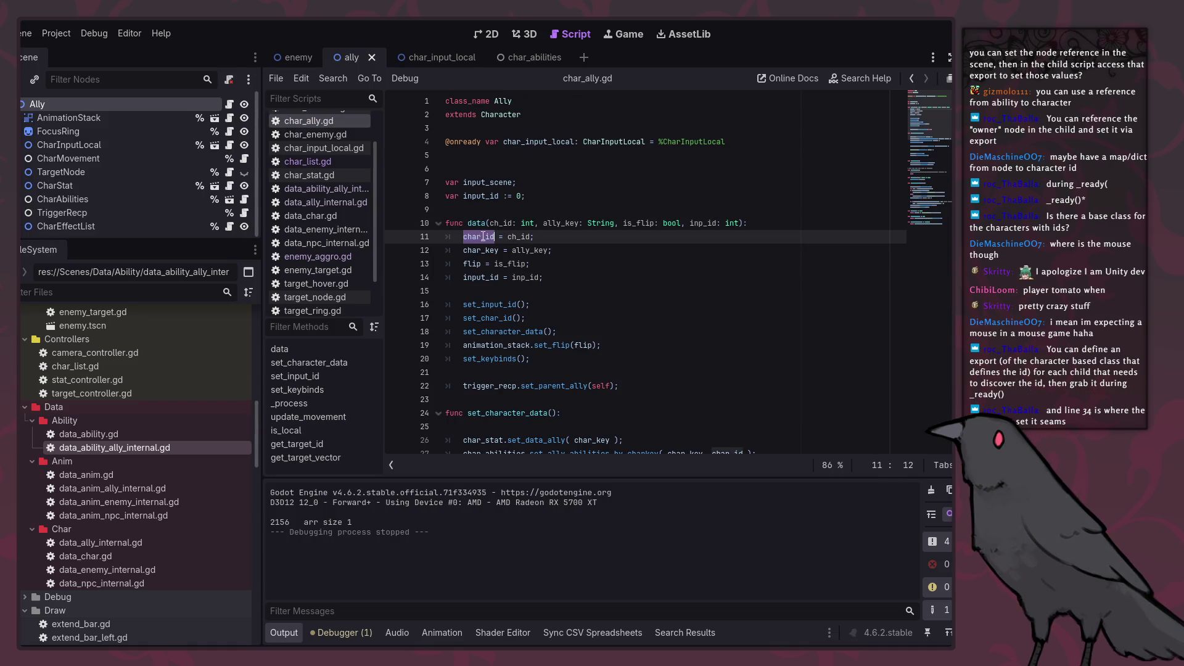
double_click(498, 225)
Step: Jump to the set_character_data function and read through its code
click(909, 79)
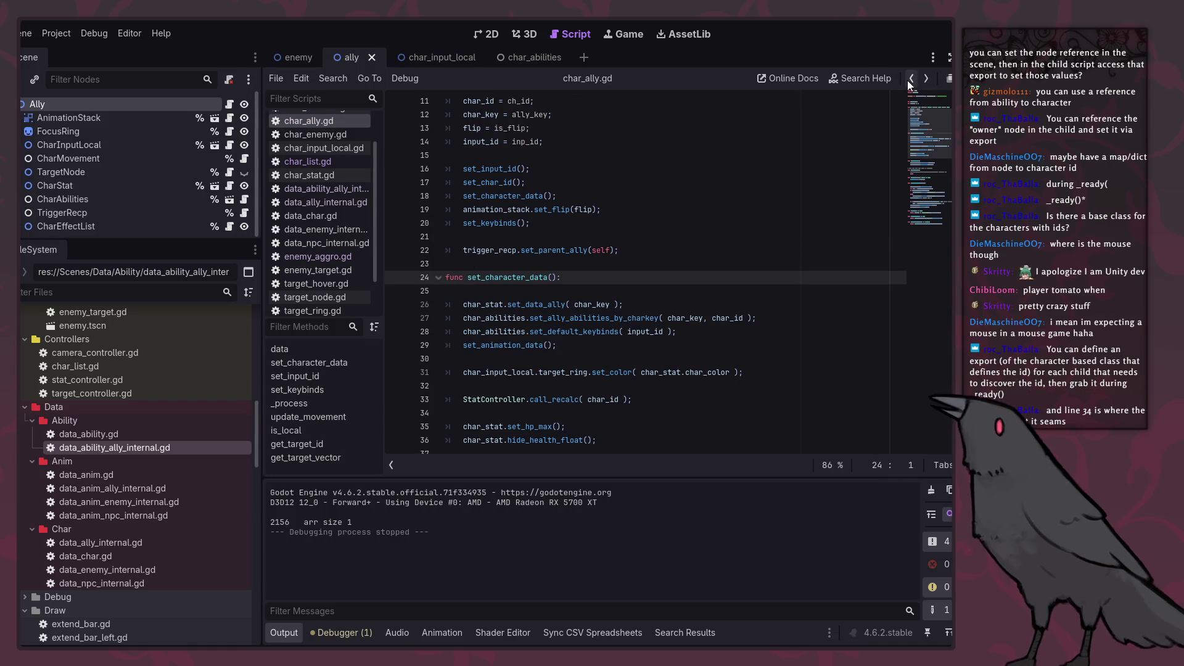
scroll(620, 325, down, 3)
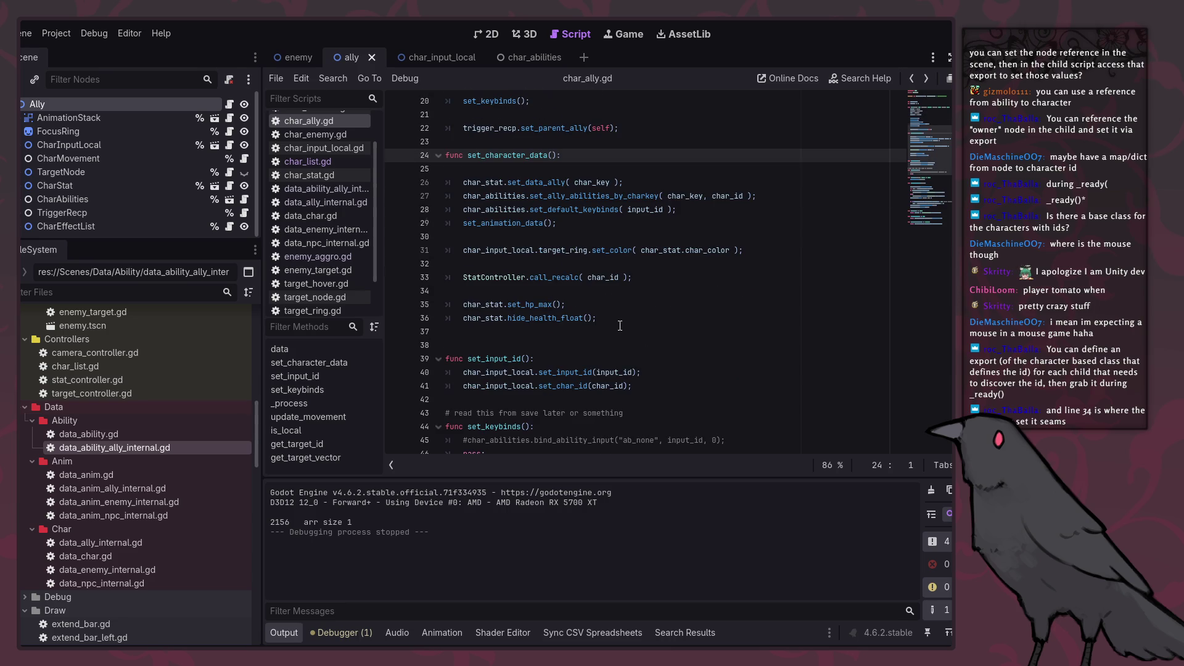
scroll(620, 325, down, 2)
scroll(619, 325, down, 3)
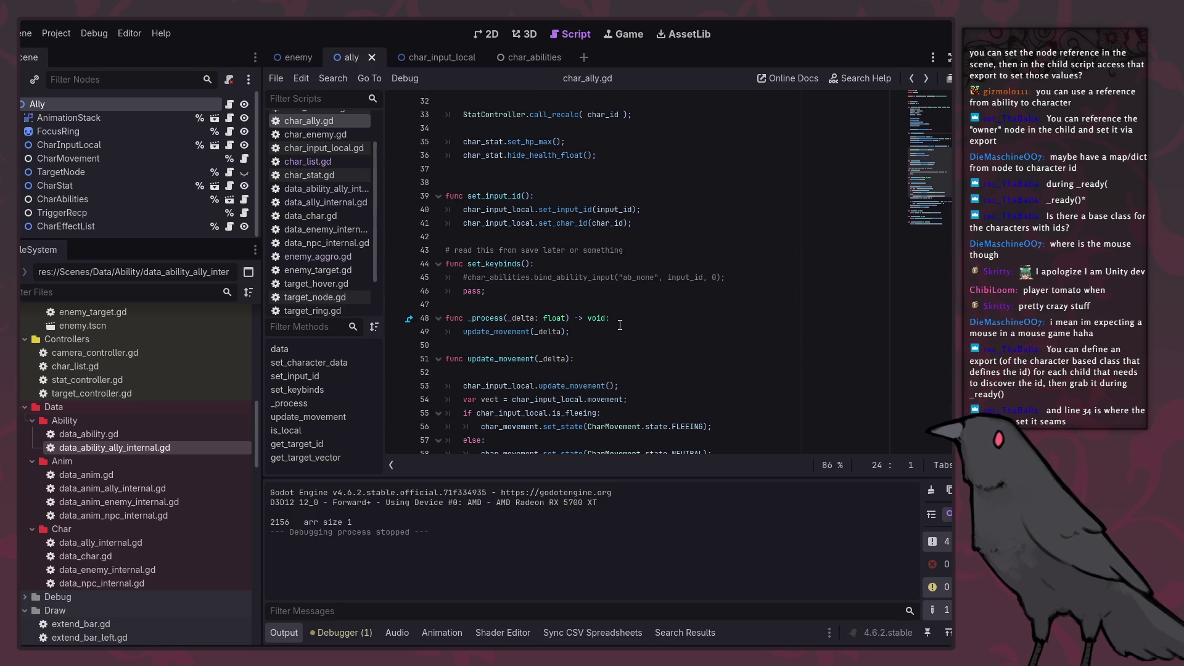
scroll(620, 325, down, 5)
scroll(620, 325, up, 5)
scroll(620, 325, up, 2)
scroll(620, 324, up, 2)
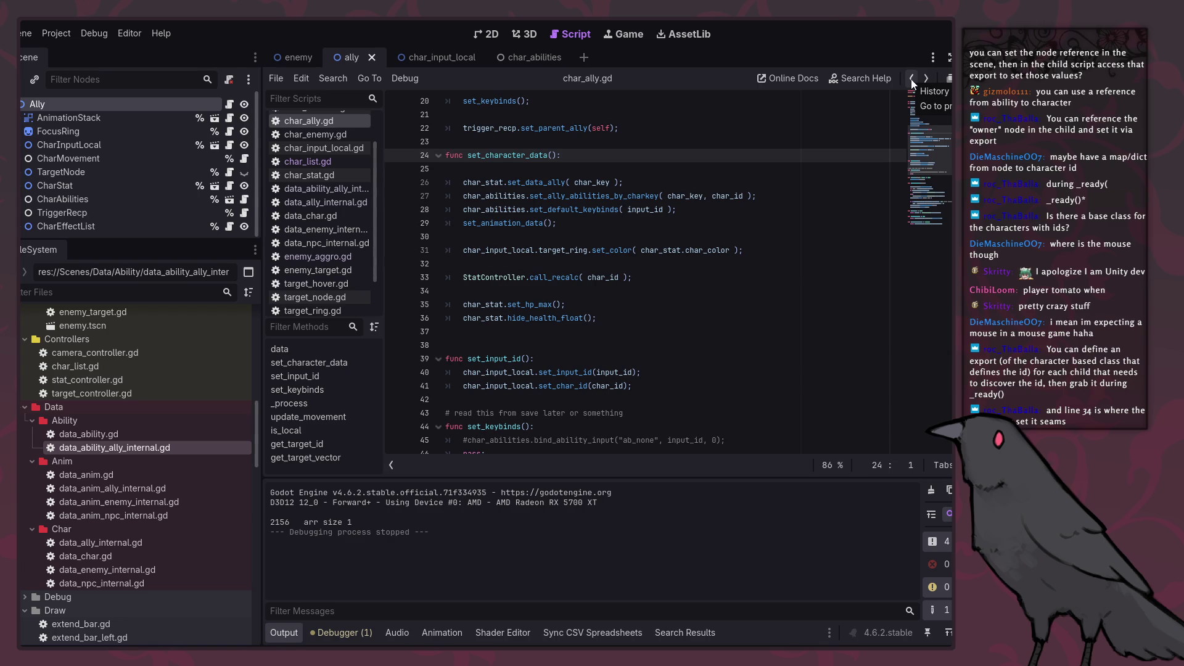
Step: Go back, follow the set_char_id call to set_character_data, and reach the set_data_ally call on line 26
click(912, 79)
click(594, 321)
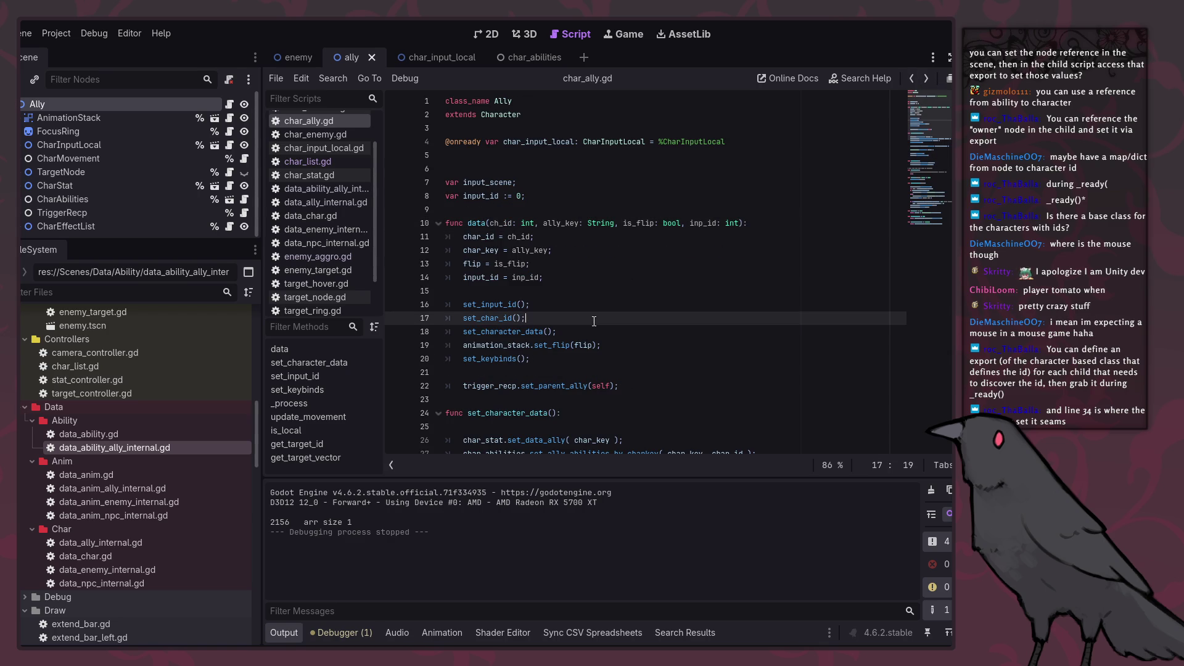
ctrl+click(529, 332)
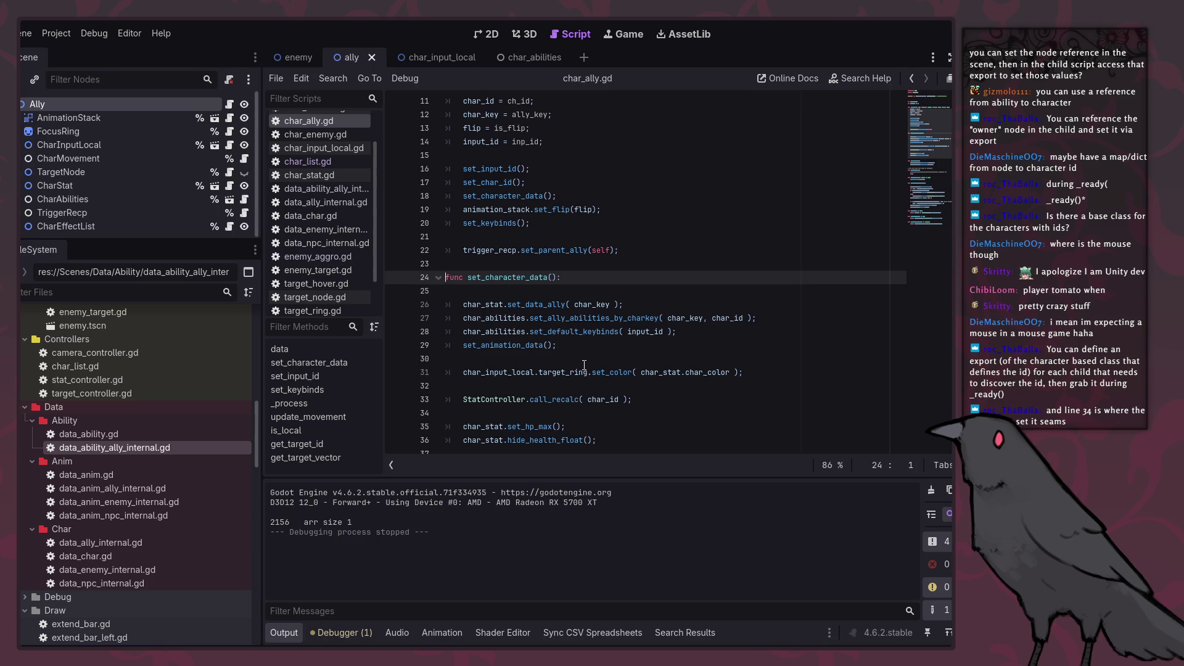
click(552, 304)
ctrl+click(546, 304)
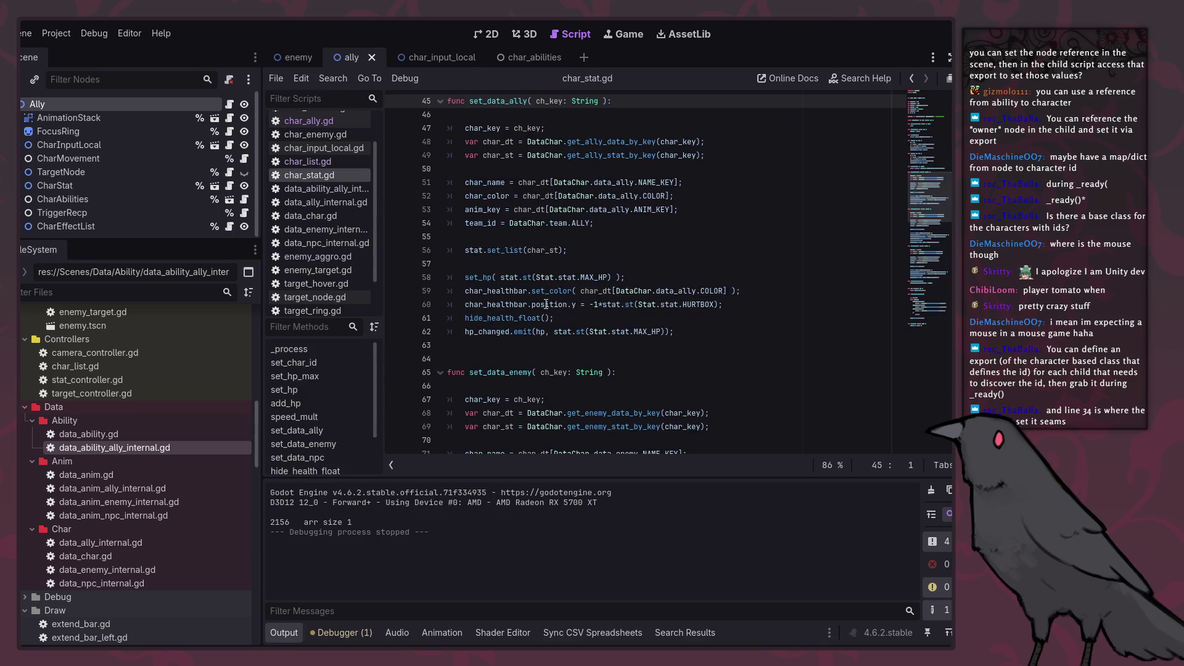
scroll(554, 296, up, 10)
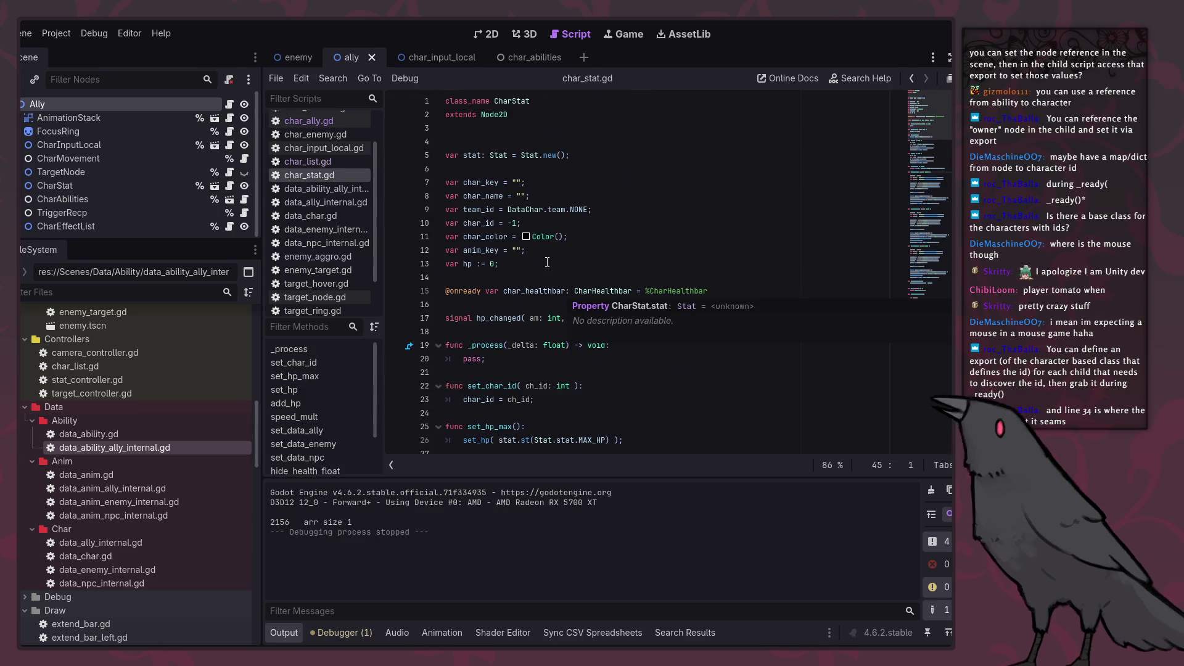
scroll(617, 265, down, 9)
click(912, 78)
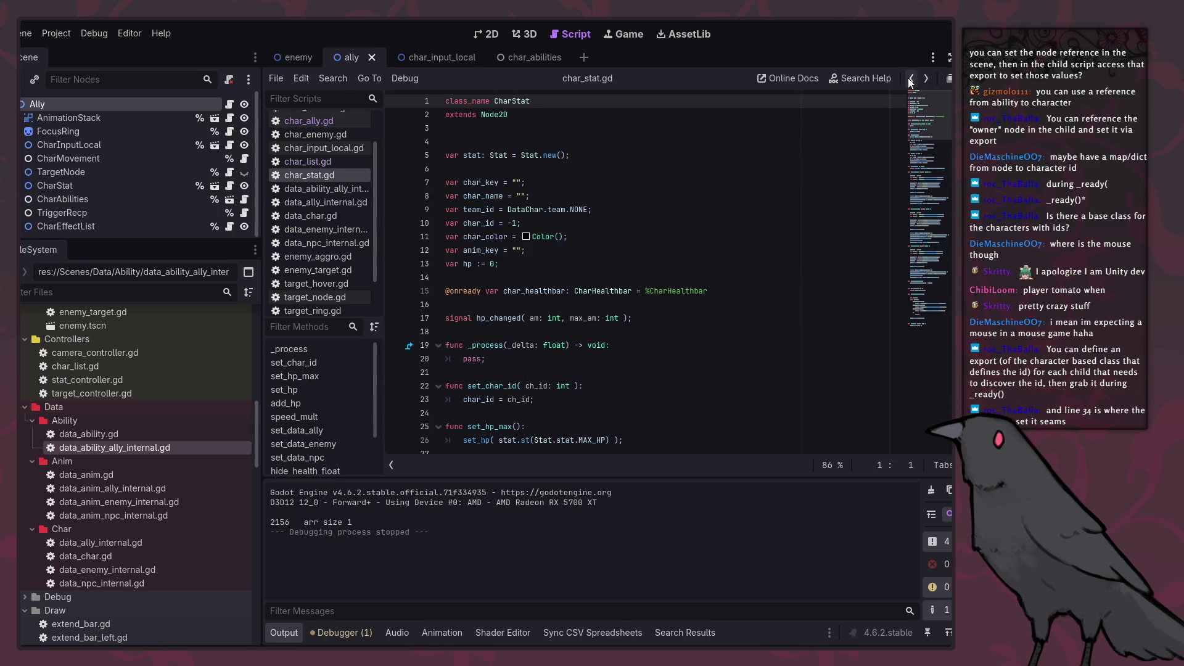
scroll(677, 244, down, 19)
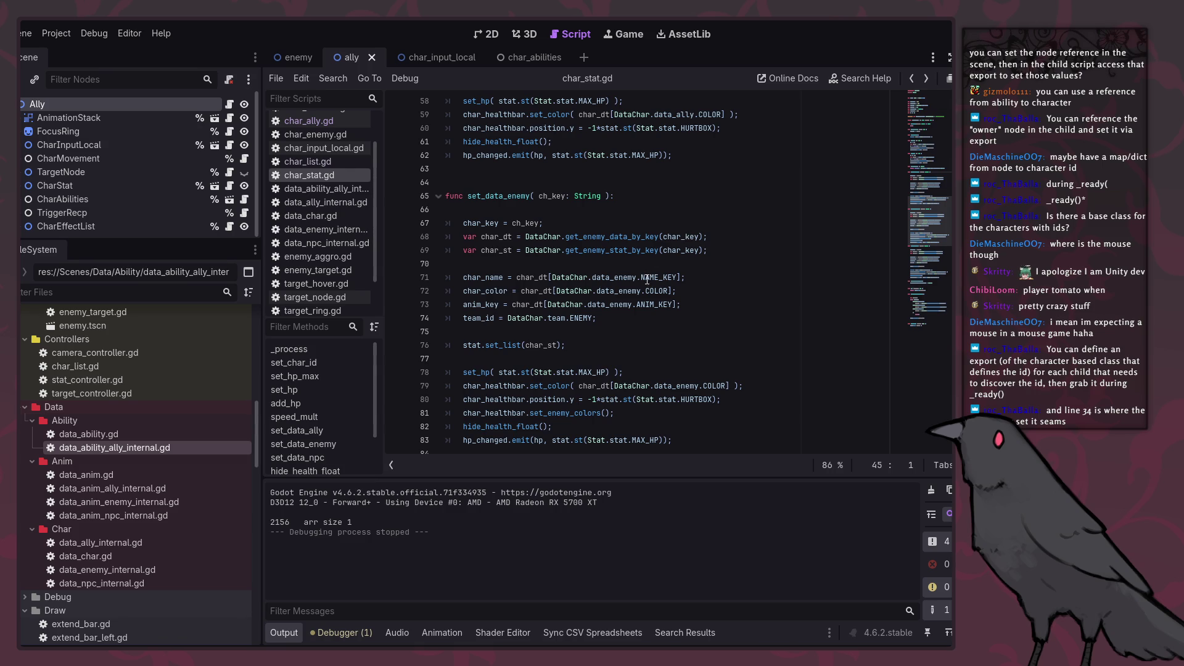
click(474, 319)
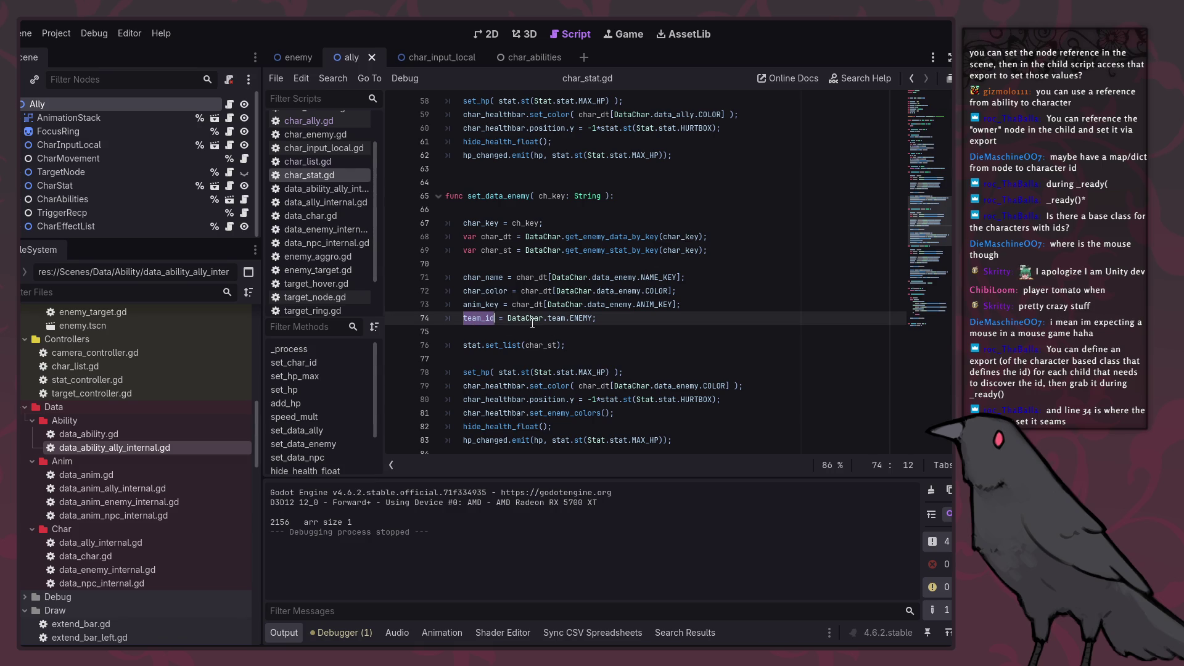
scroll(534, 323, up, 5)
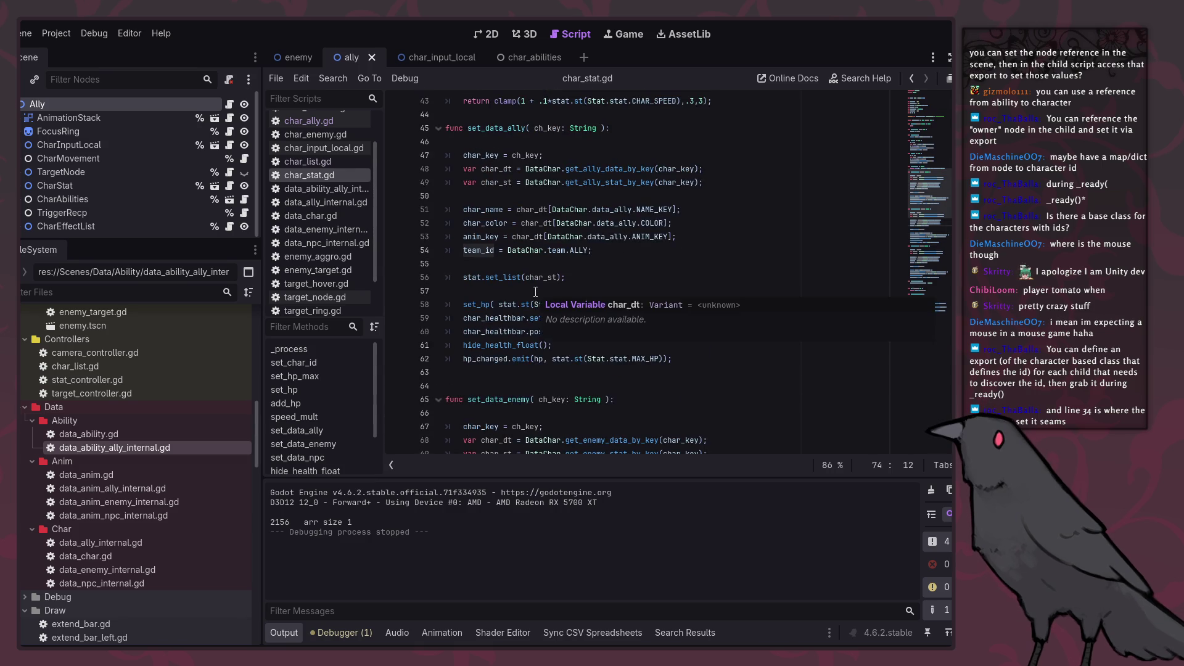
scroll(536, 296, up, 2)
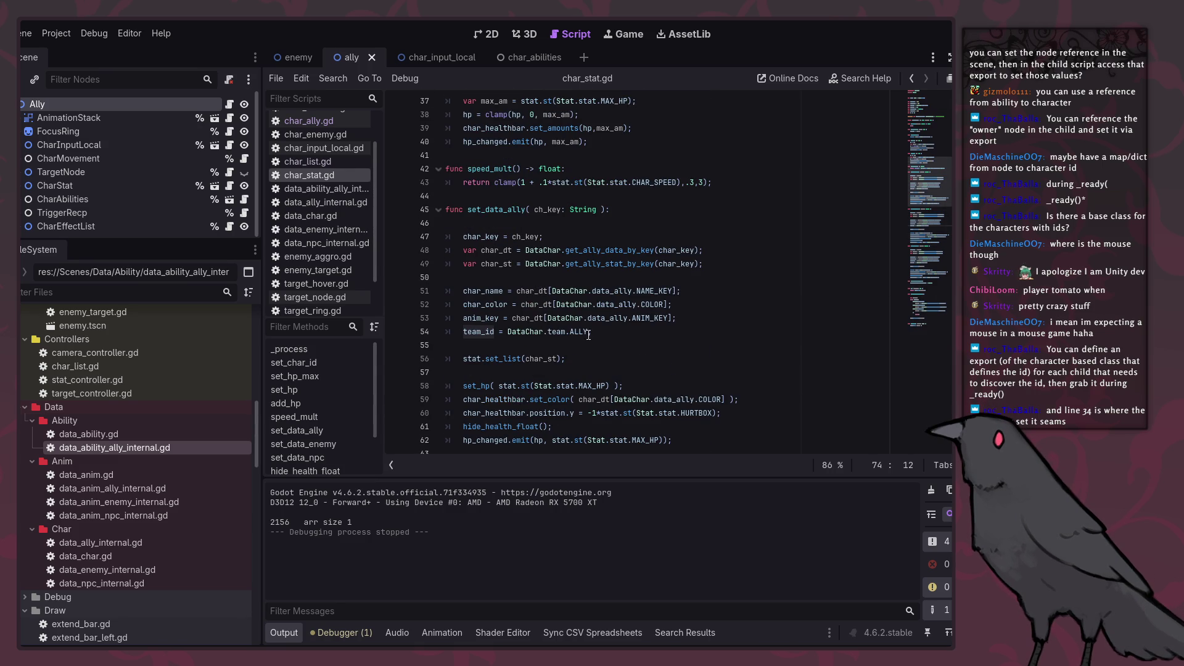
key(ctrl+d)
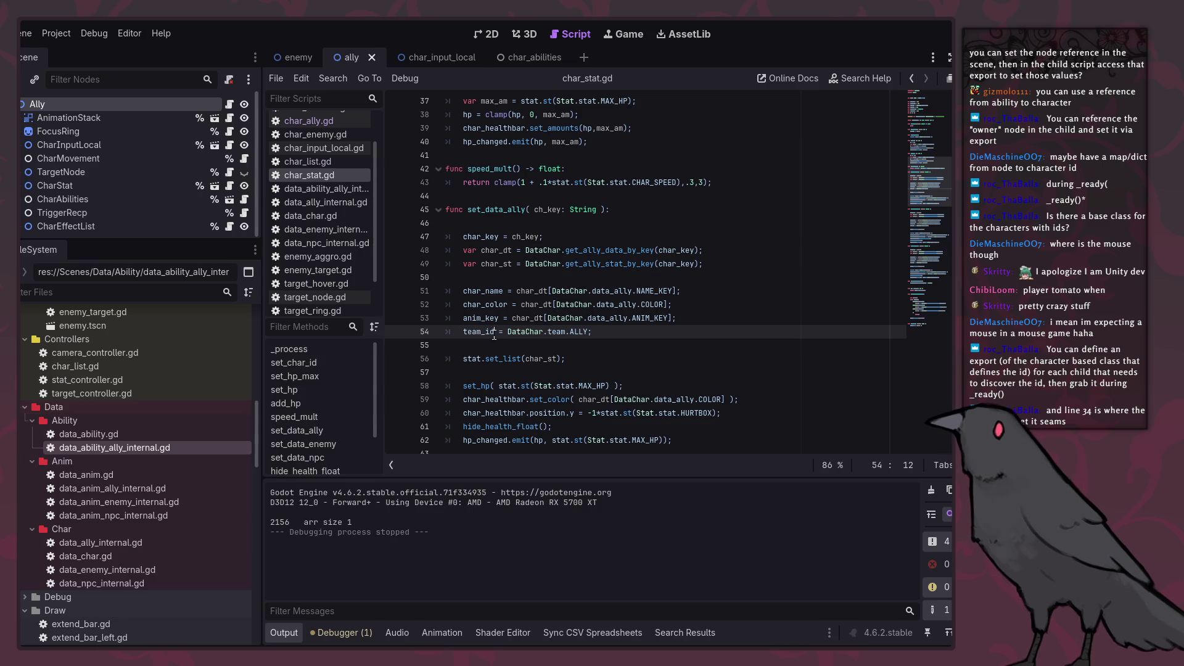
click(516, 224)
double_click(514, 210)
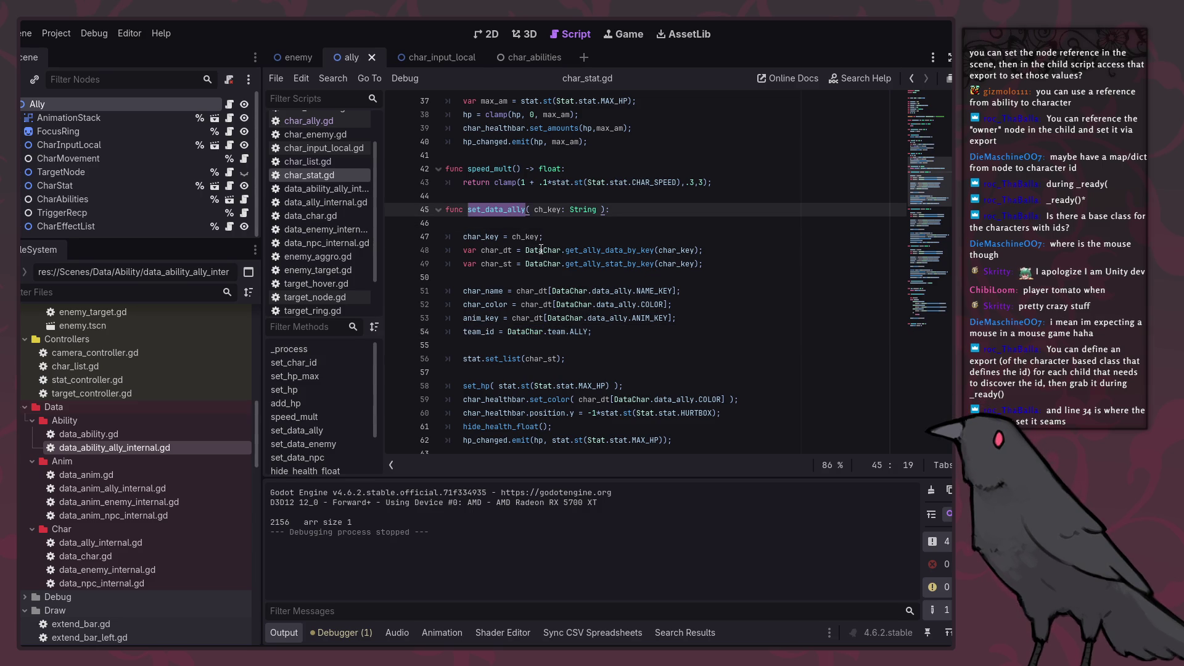
scroll(543, 252, up, 2)
mouse_move(544, 253)
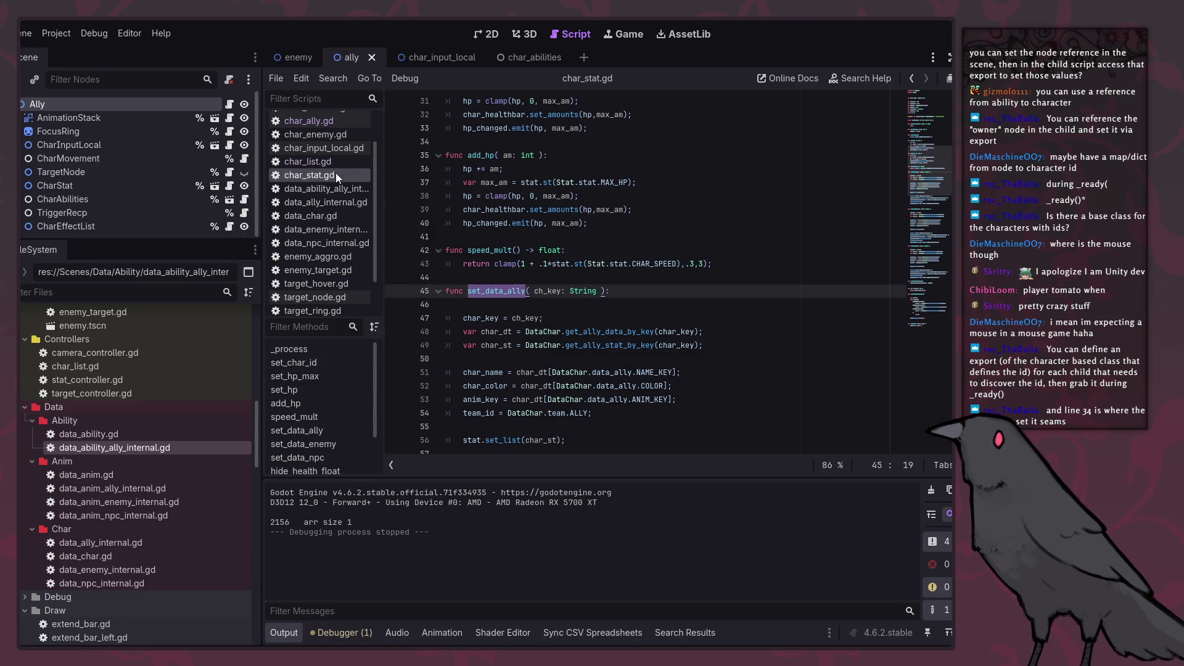
scroll(327, 175, up, 2)
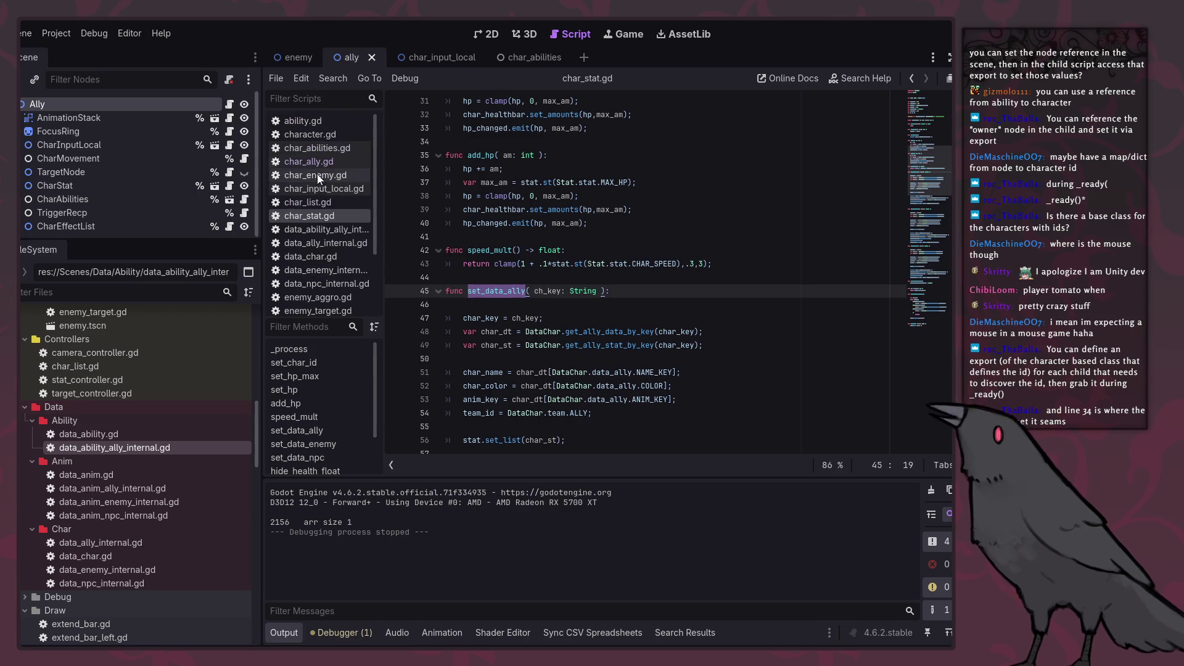
Step: Open character.gd and read through its code
click(312, 135)
scroll(515, 290, up, 2)
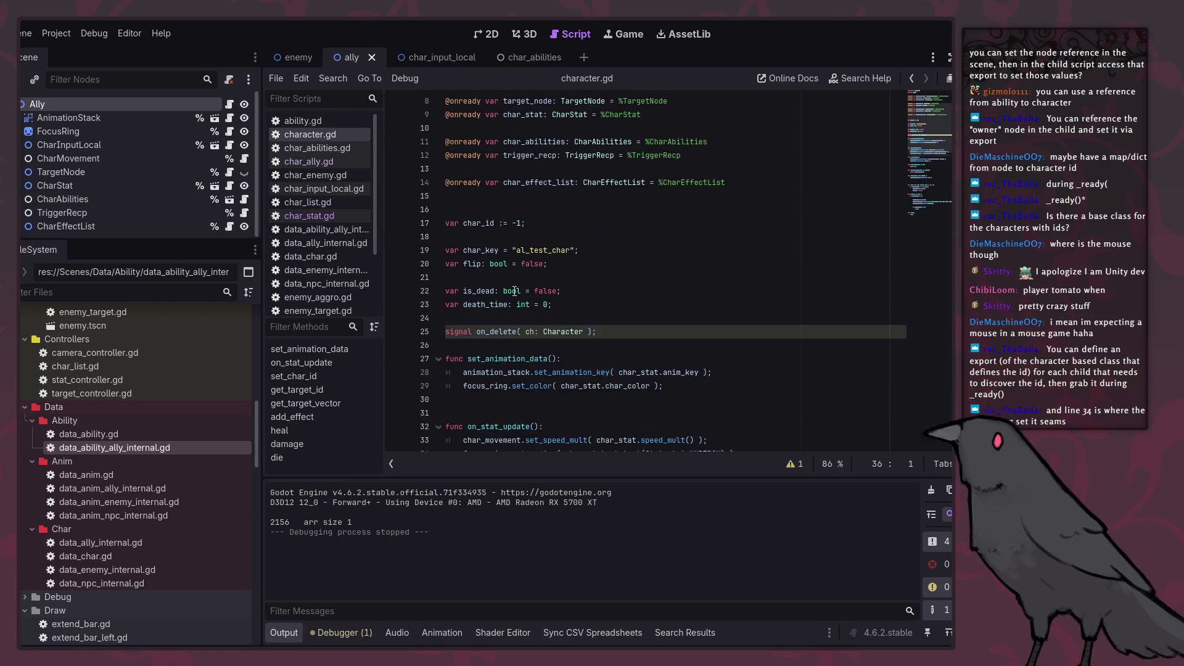
scroll(506, 328, up, 1)
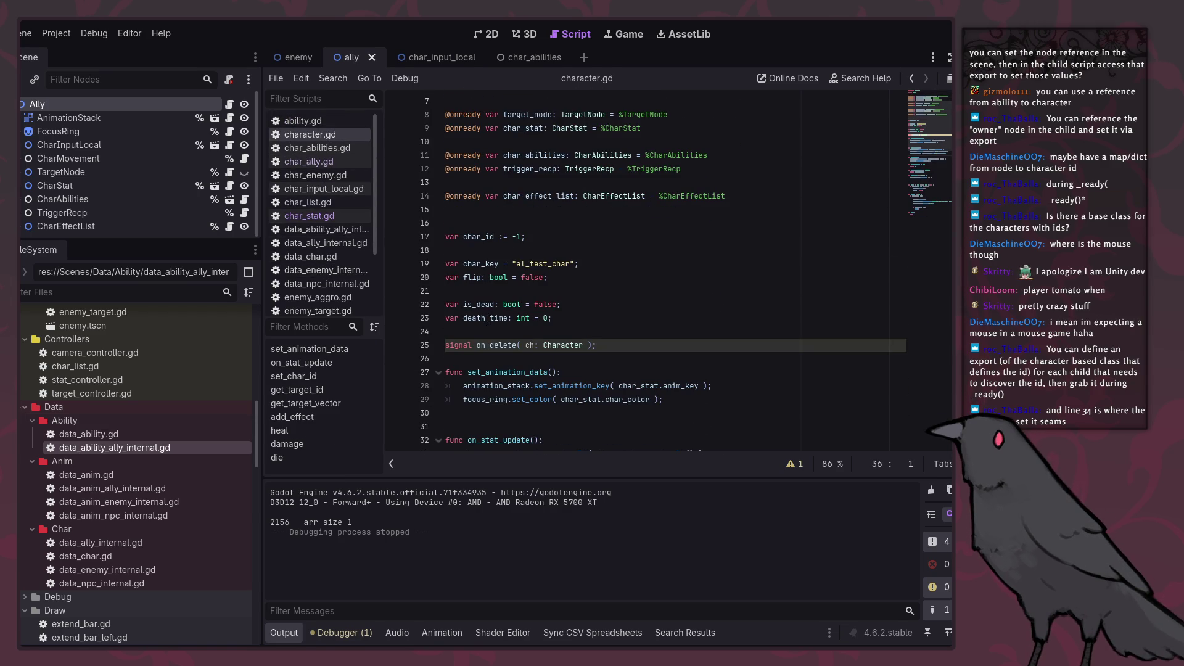
scroll(488, 320, down, 7)
scroll(527, 320, down, 4)
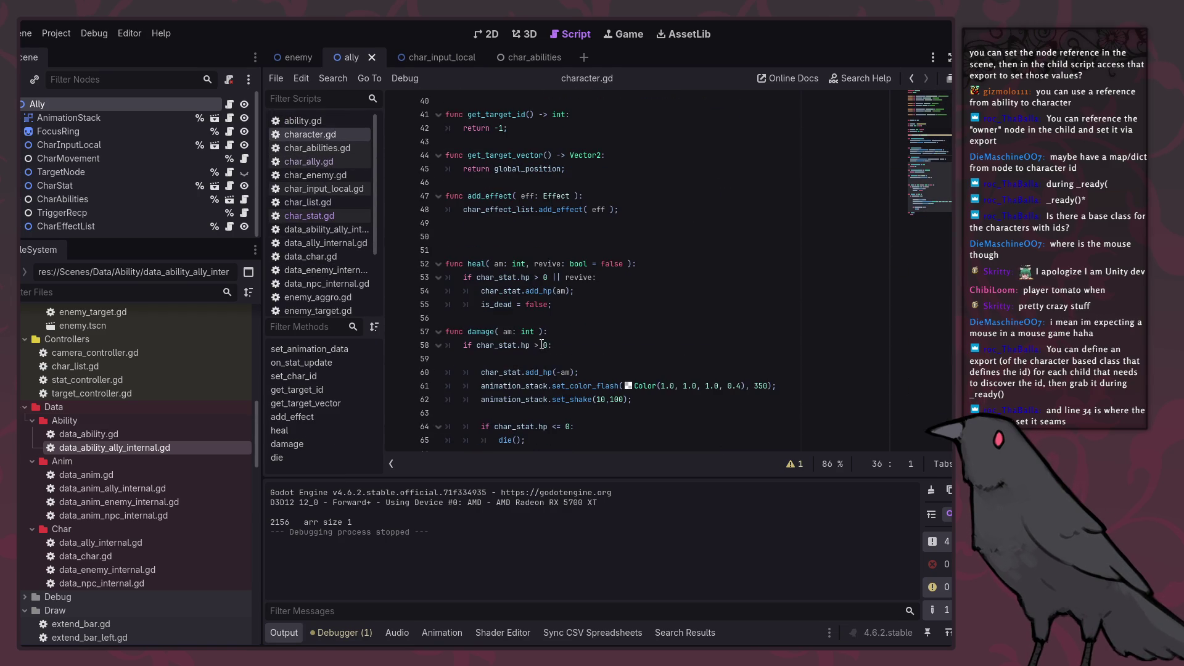
scroll(541, 343, up, 5)
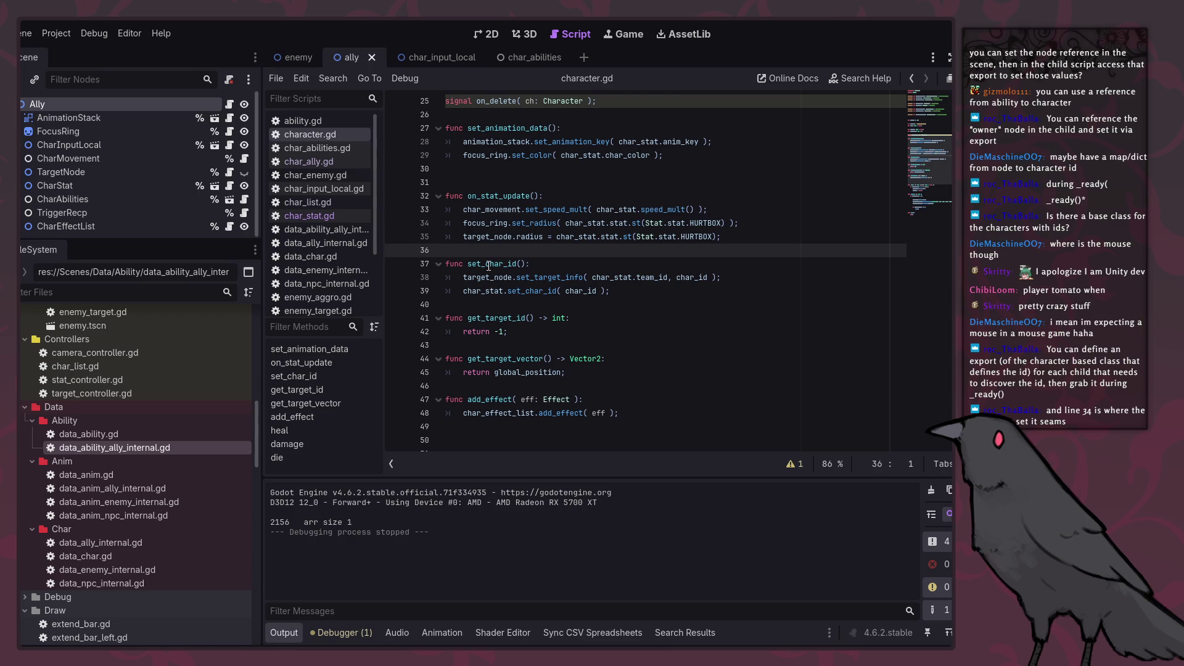
scroll(489, 266, down, 6)
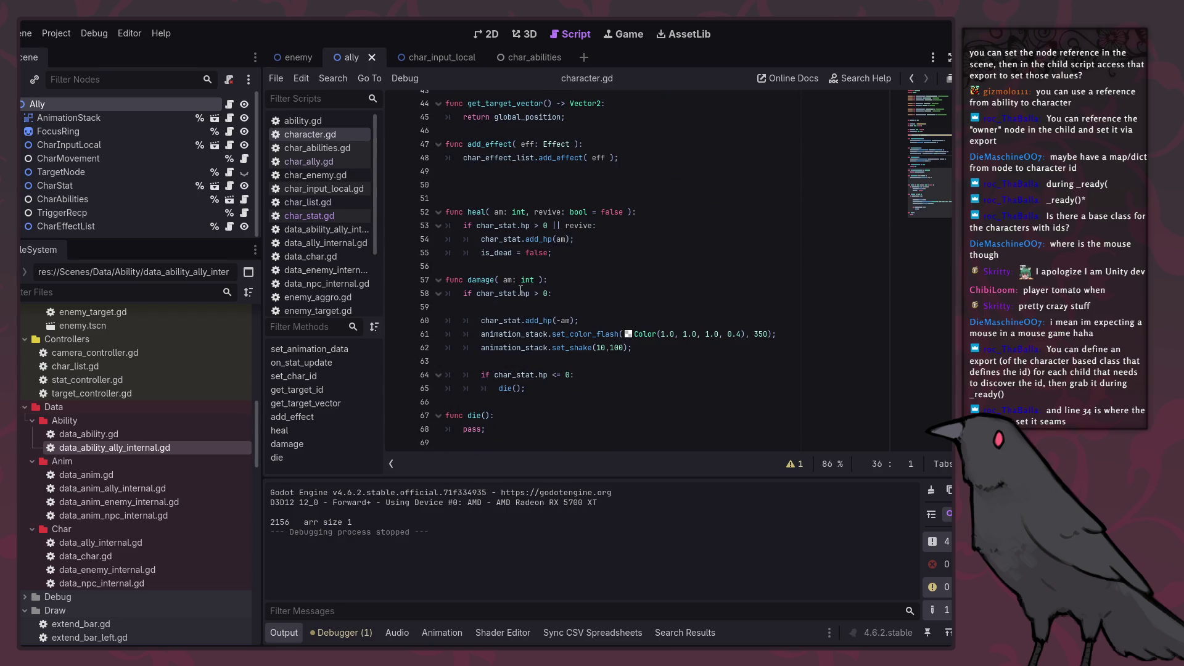
scroll(525, 297, up, 14)
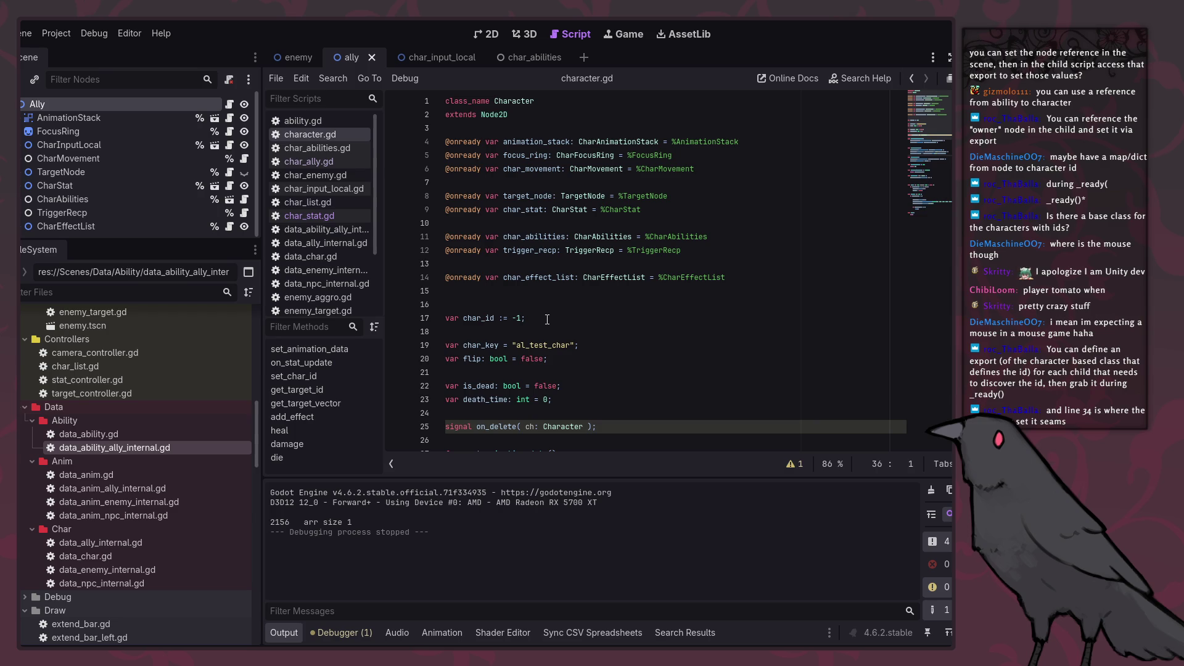
scroll(547, 319, down, 4)
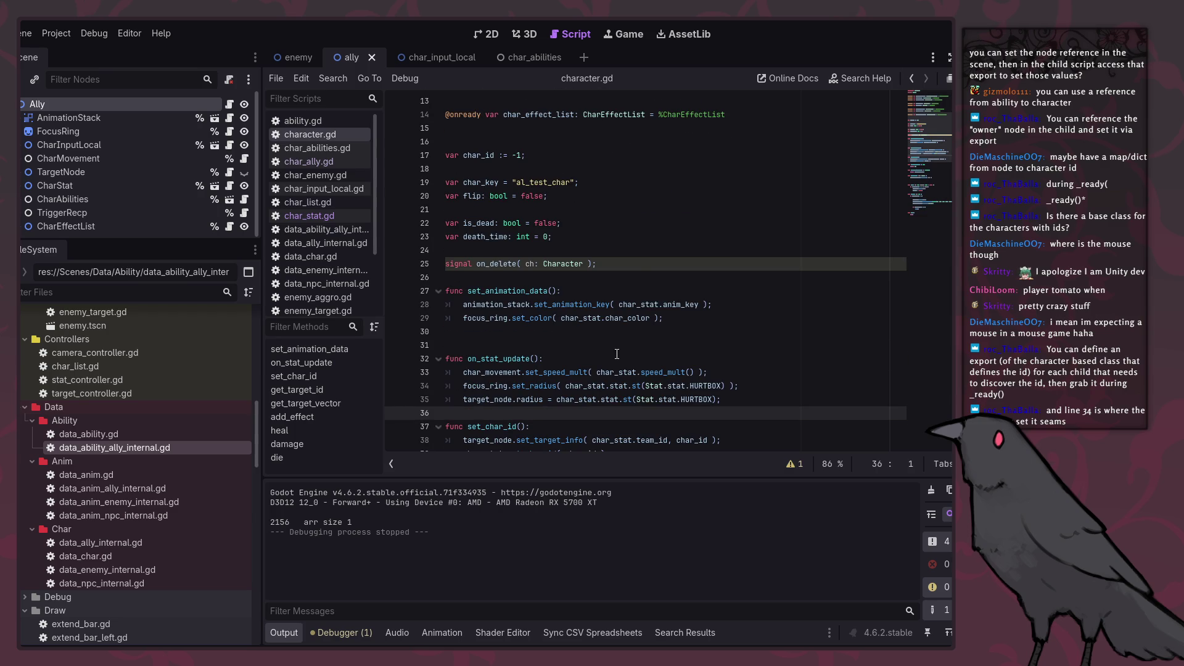
scroll(617, 354, down, 5)
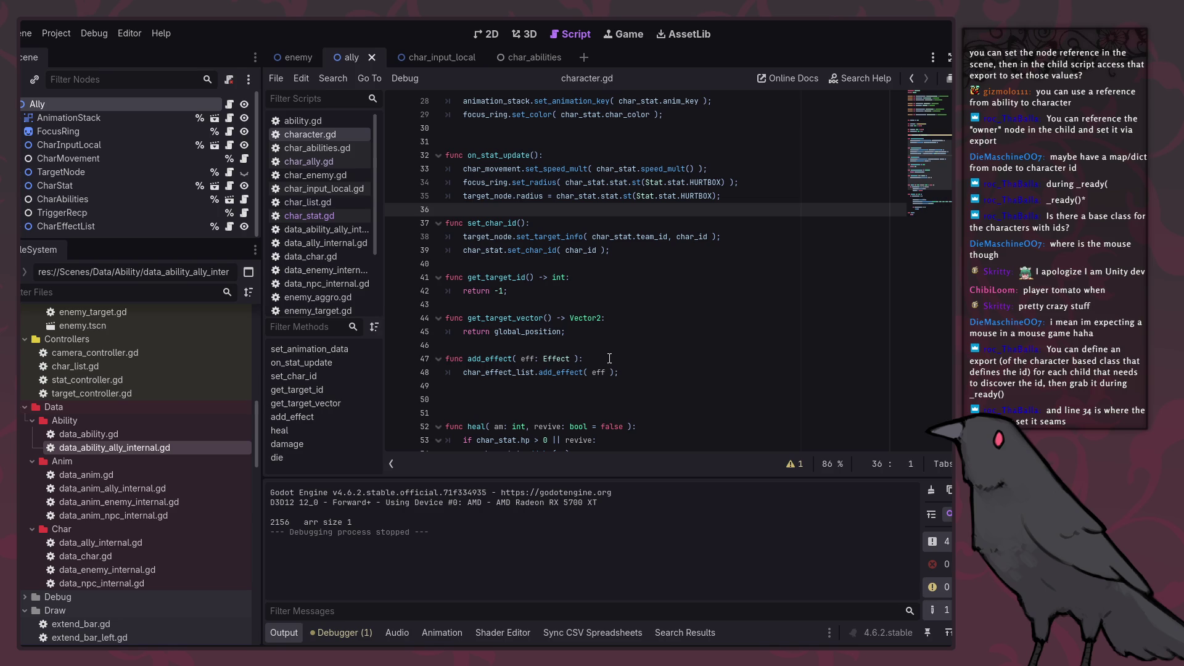
Step: Examine char_id and the team_id argument in set_char_id, then switch to char_ally.gd
click(510, 223)
double_click(592, 249)
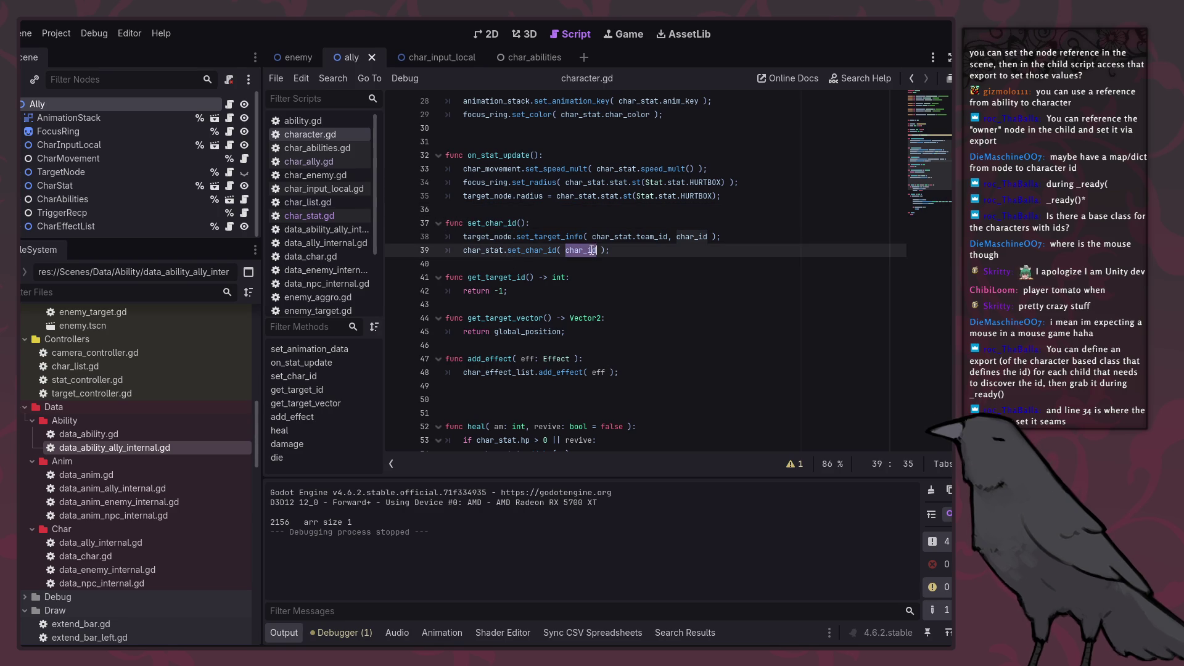
scroll(598, 278, up, 2)
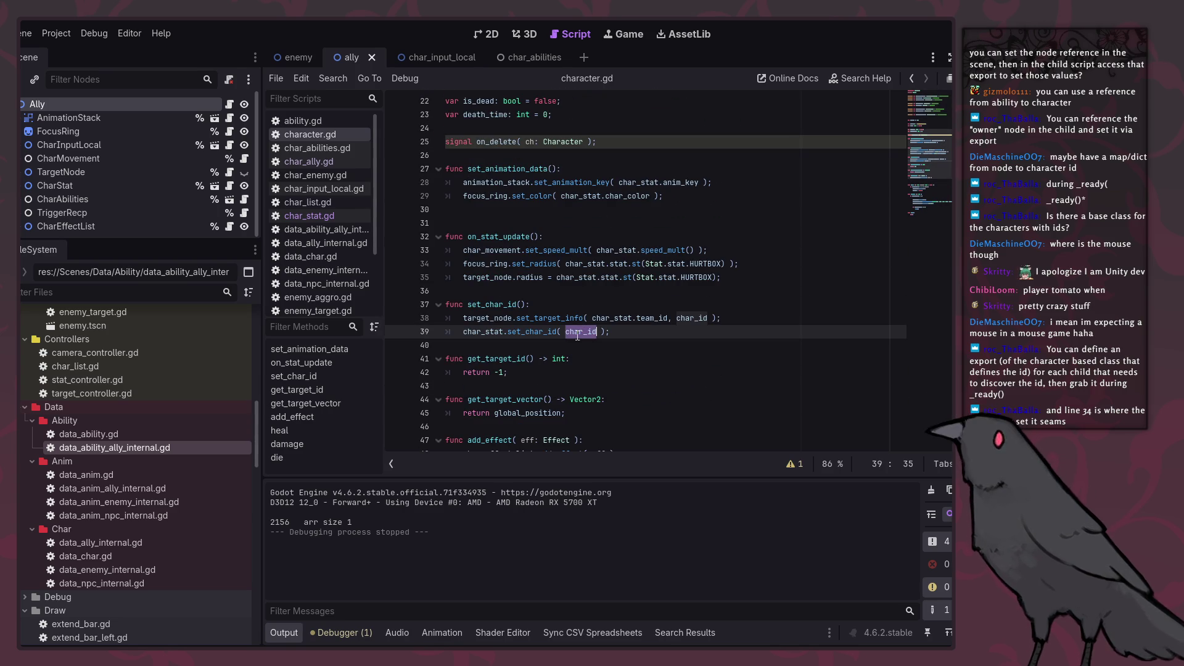
mouse_move(574, 337)
click(640, 319)
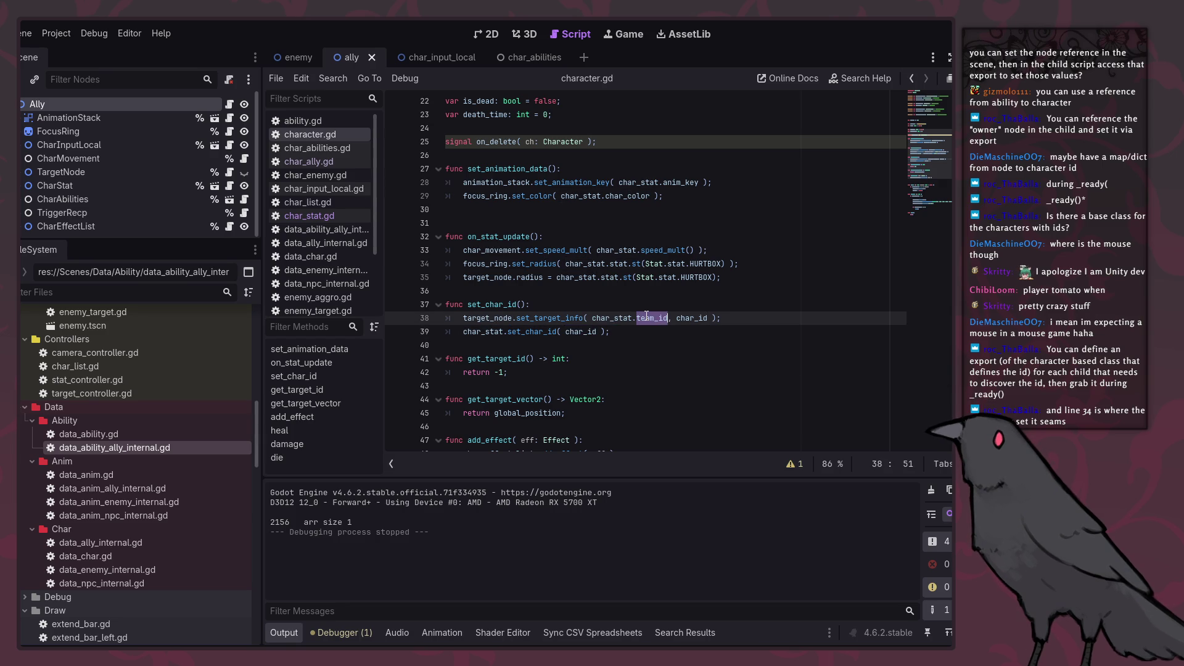
mouse_move(616, 314)
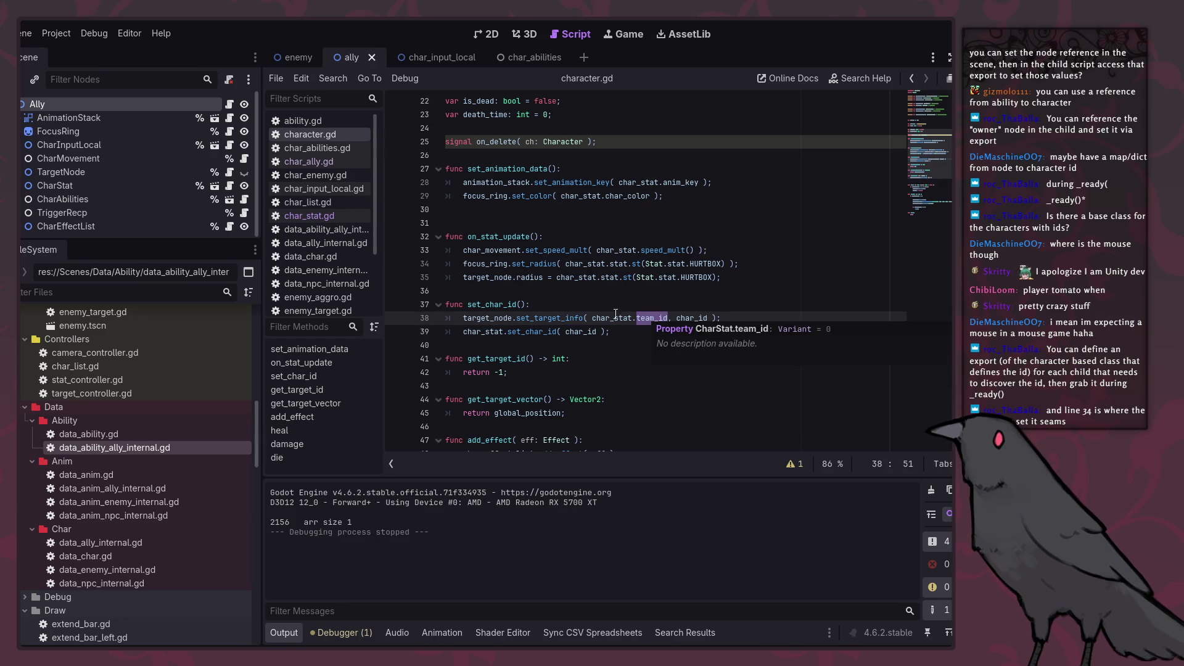
click(335, 163)
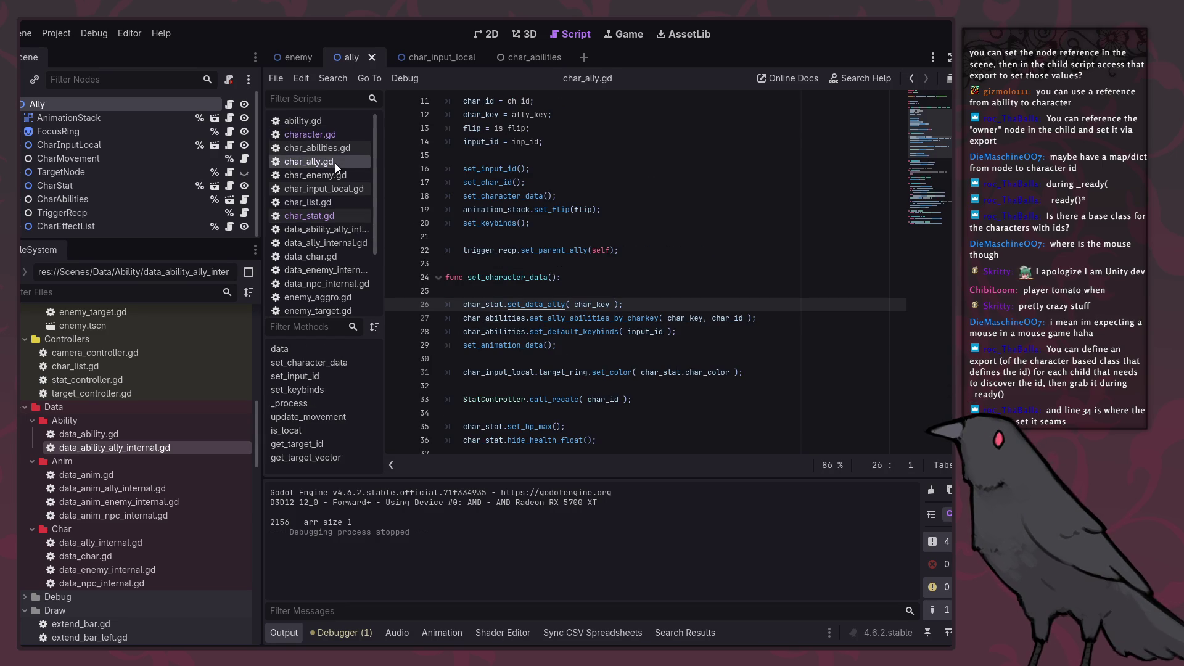
Step: In char_ally.gd, move the set_char_id call below set_character_data and save
click(572, 184)
key(alt+Up)
key(alt+Down)
key(alt+Down)
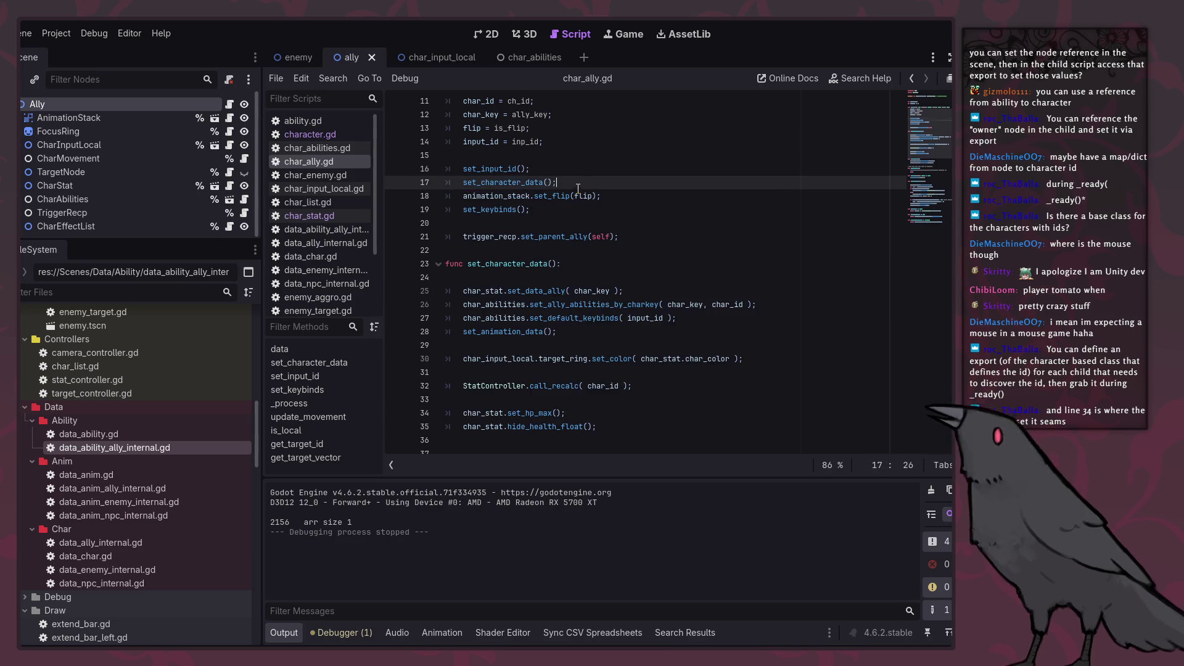
key(ctrl+s)
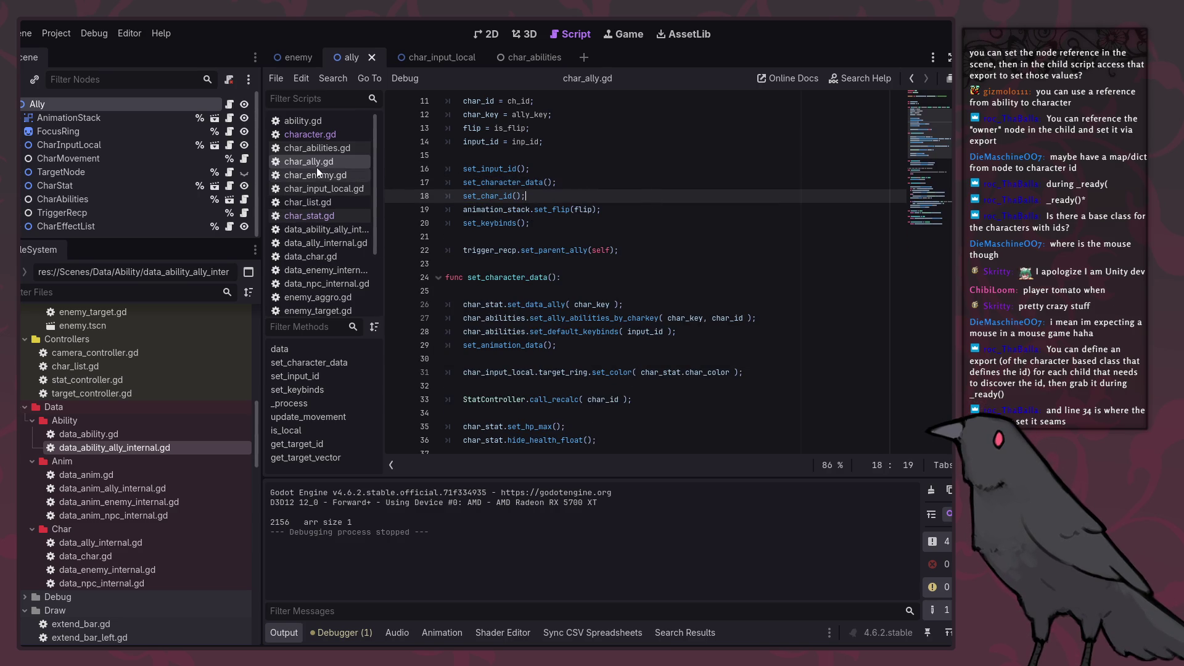
Step: Make the same reorder in char_enemy.gd, save it, and run the game with F5
click(326, 176)
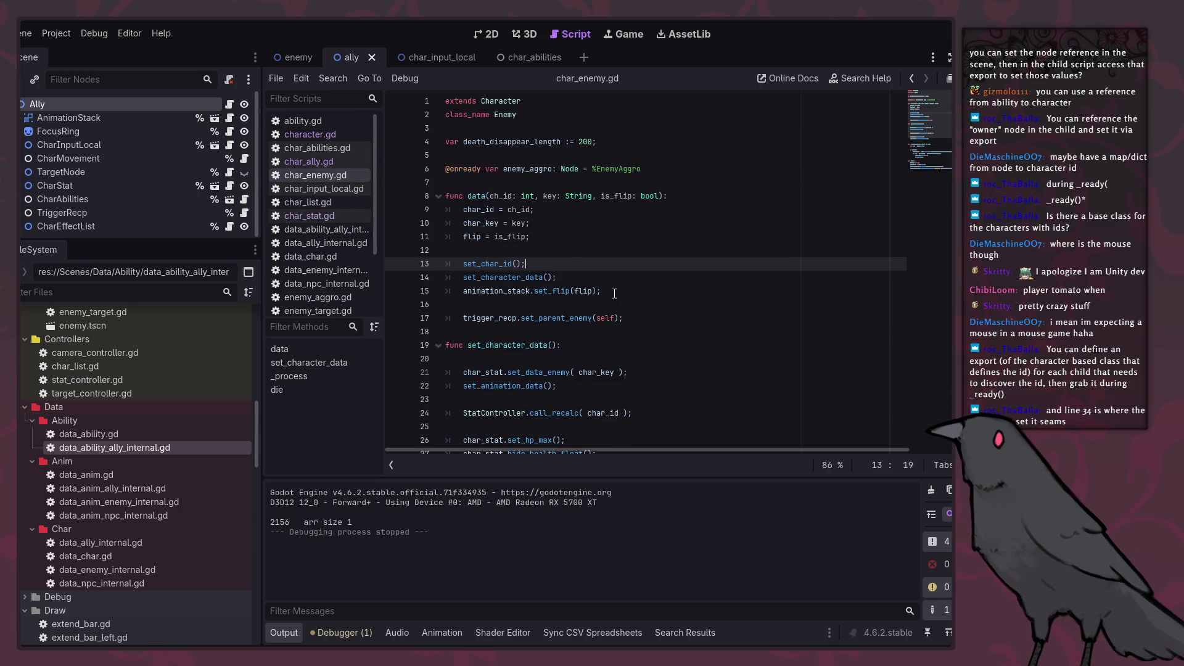
key(alt+Up)
key(alt+Down)
key(alt+Down)
key(ctrl+s)
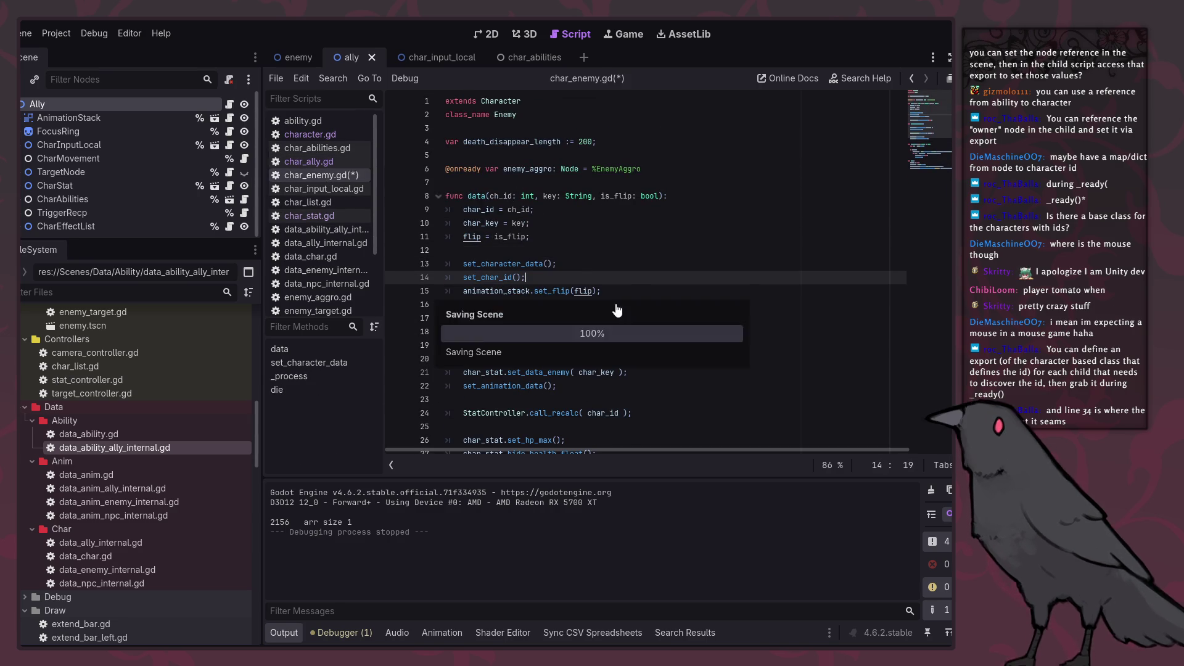
key(F5)
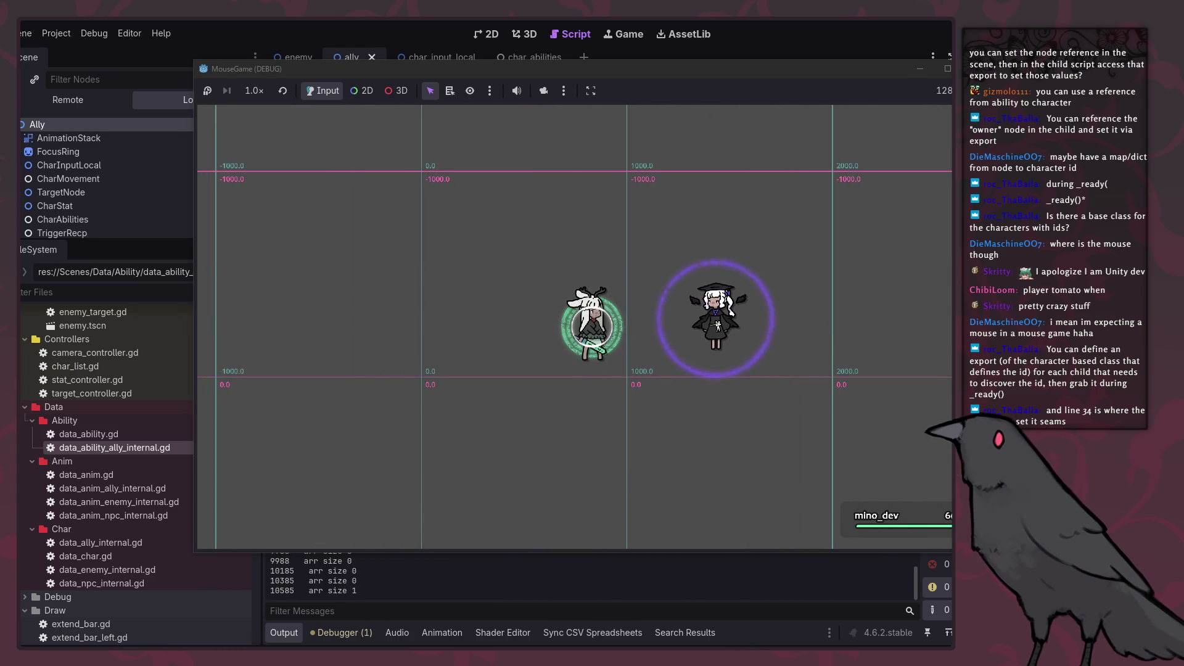
key(F8)
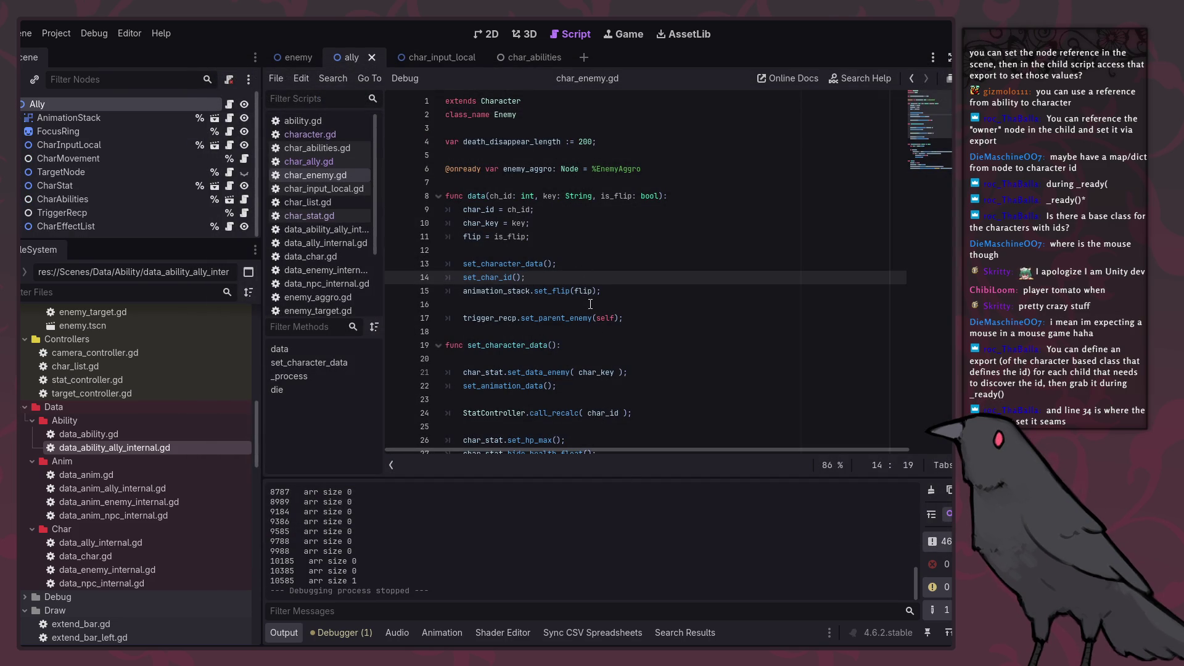
Step: Open char_ally.gd and follow set_character_data to its set_data_ally call on line 26
click(335, 164)
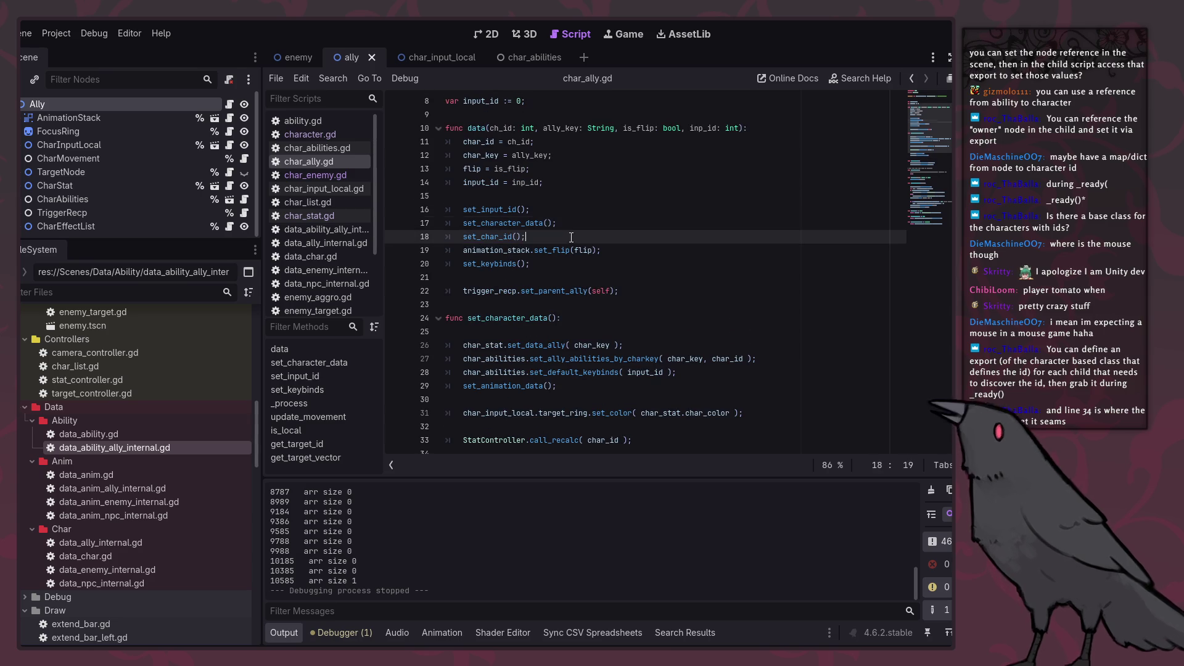
click(543, 225)
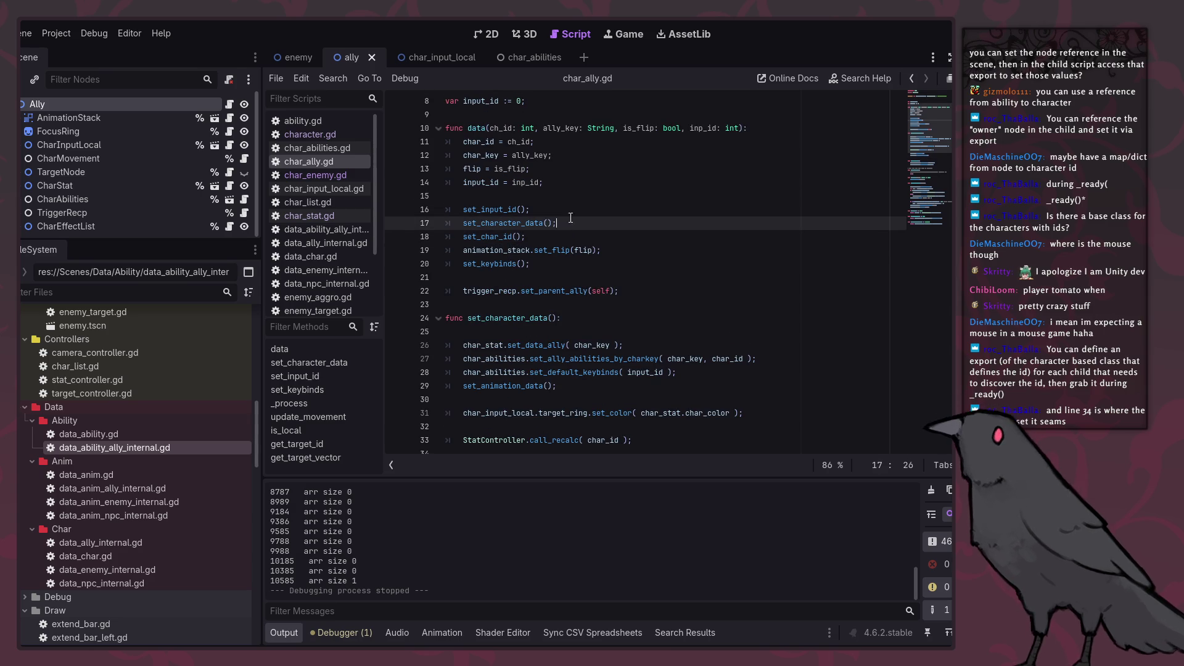
ctrl+click(534, 226)
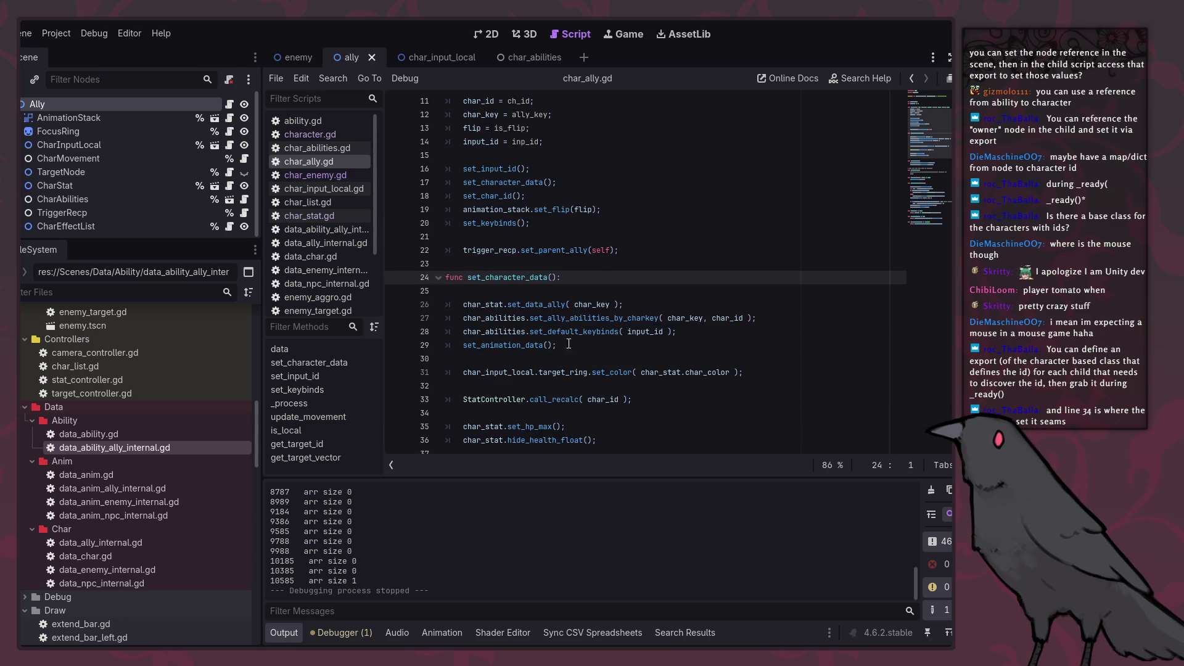
double_click(558, 319)
double_click(552, 305)
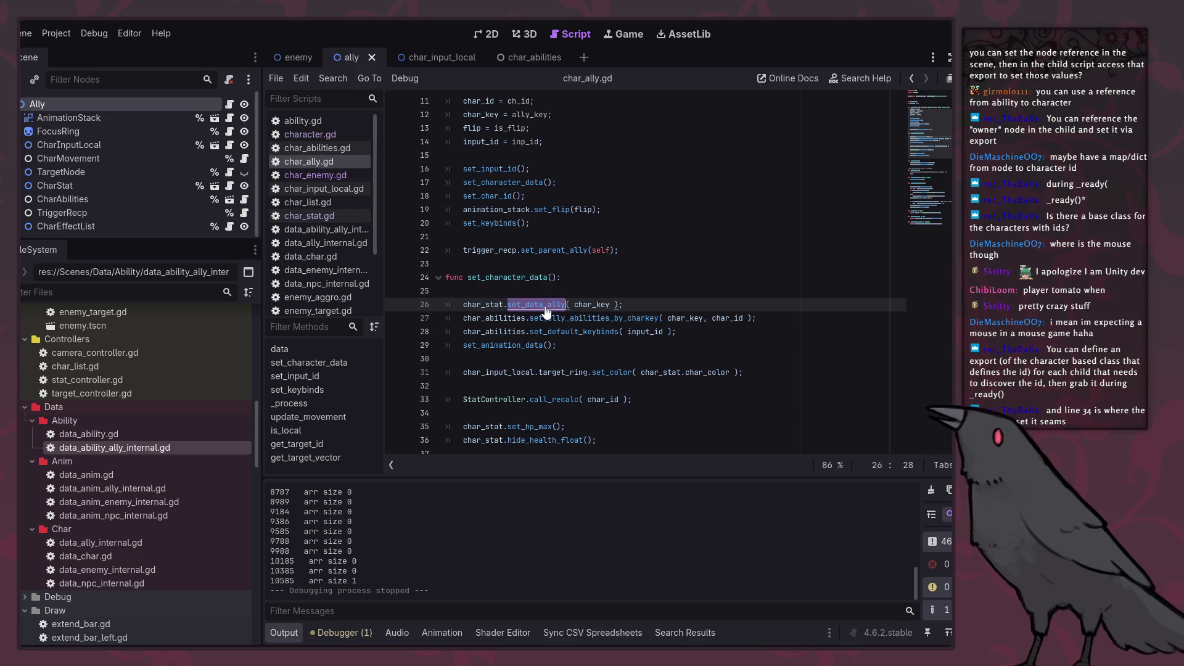
Step: Jump to set_char_id in character.gd and locate its set_target_info line
ctrl+click(501, 197)
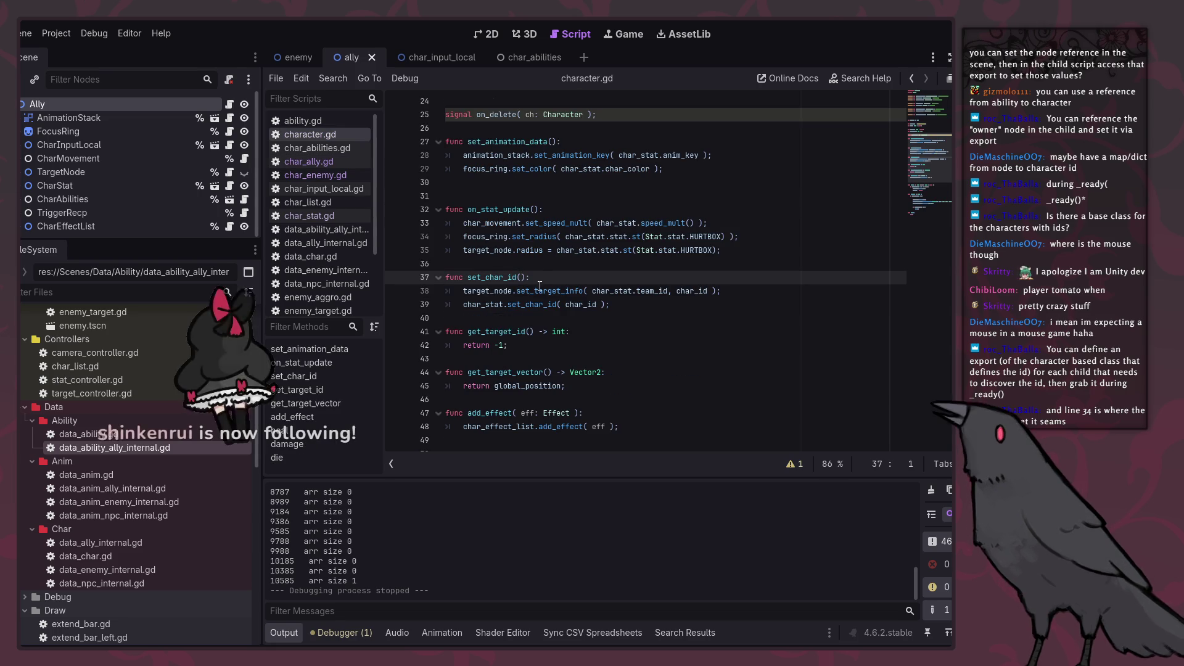
click(539, 290)
click(538, 302)
click(538, 291)
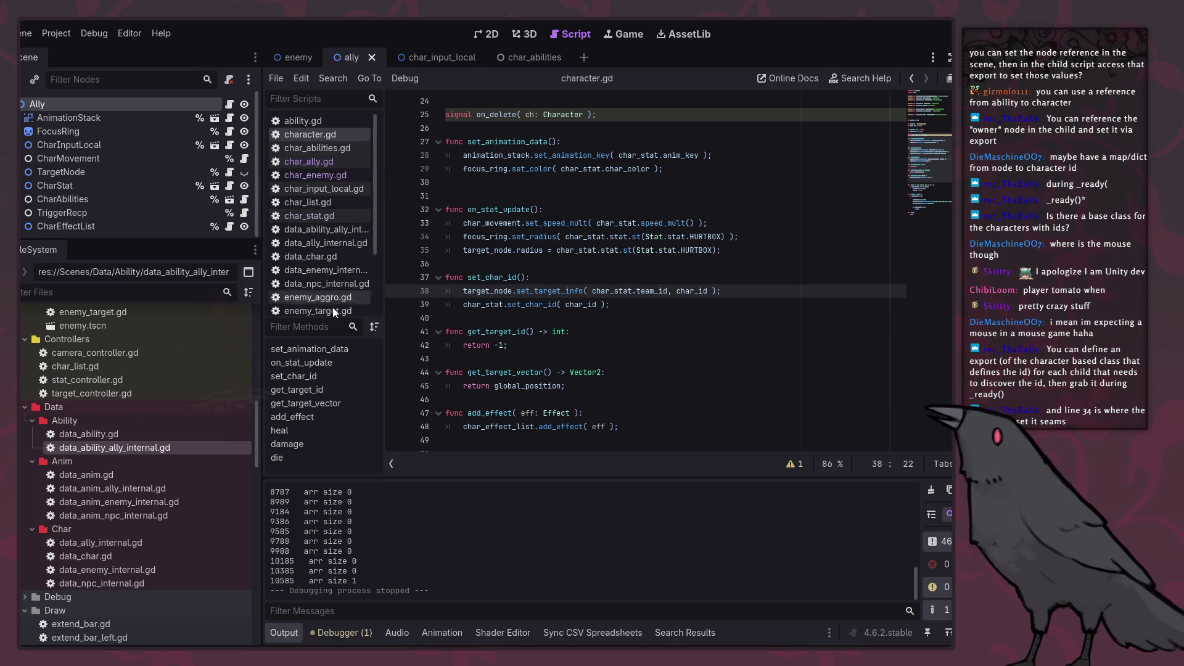
Step: Change en_test_char's AGGRO_RANGE from 500 to 1500 in data_enemy_internal.gd, then test-run and stop the game
click(332, 272)
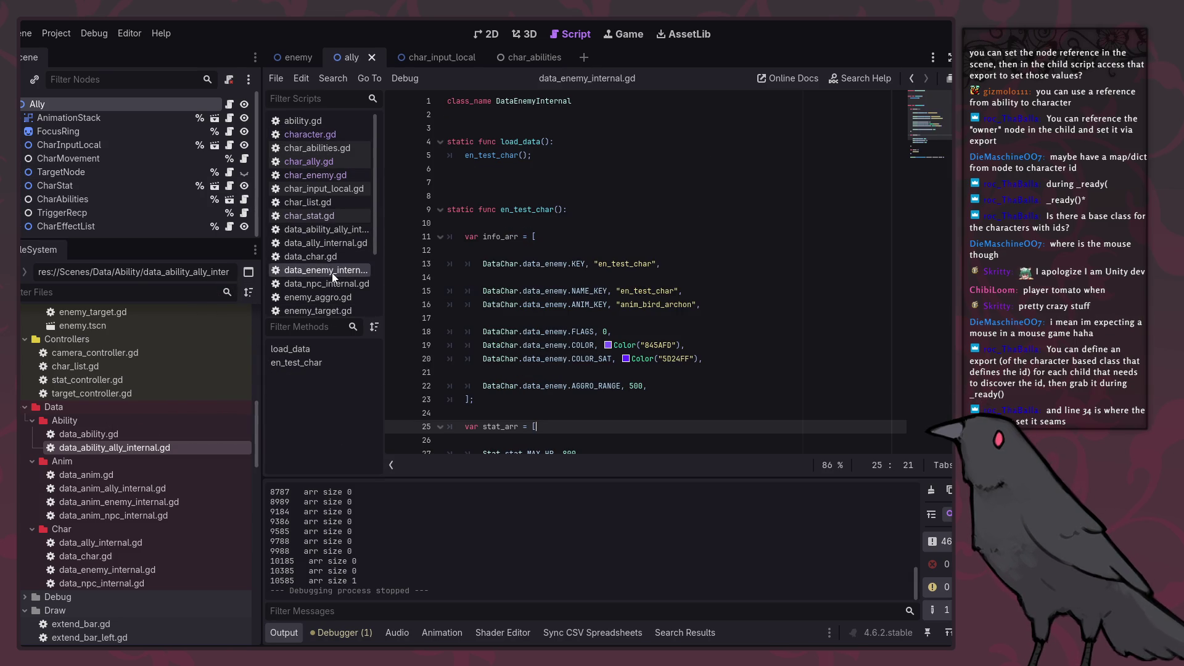
click(628, 386)
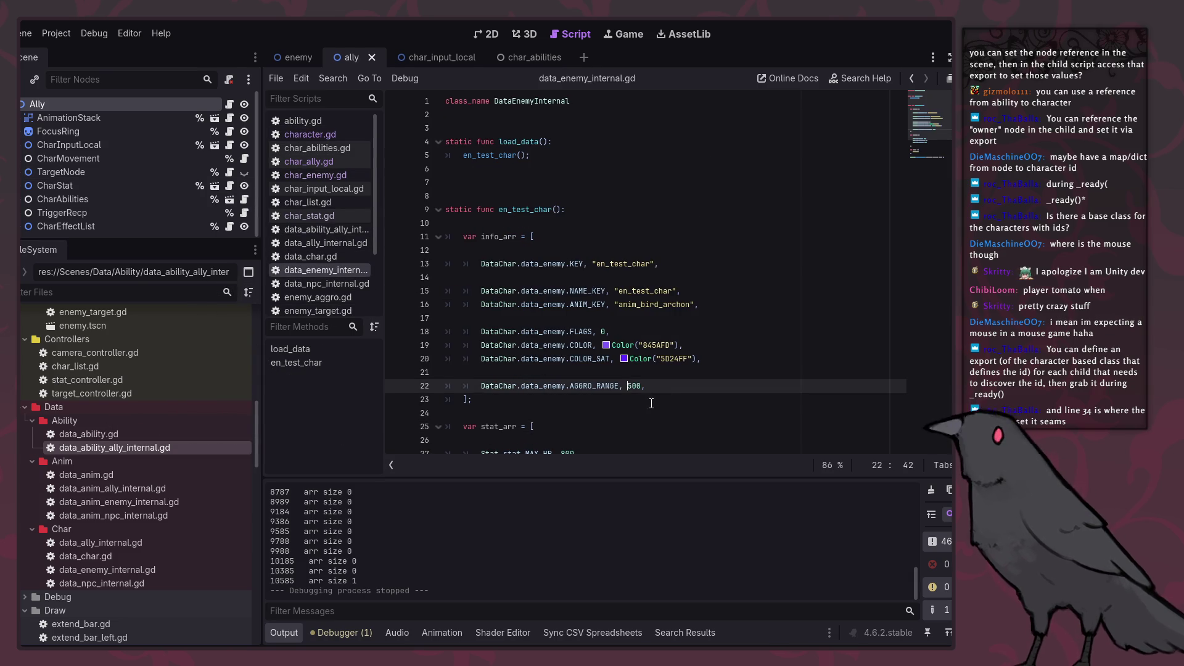
text(1)
key(Up)
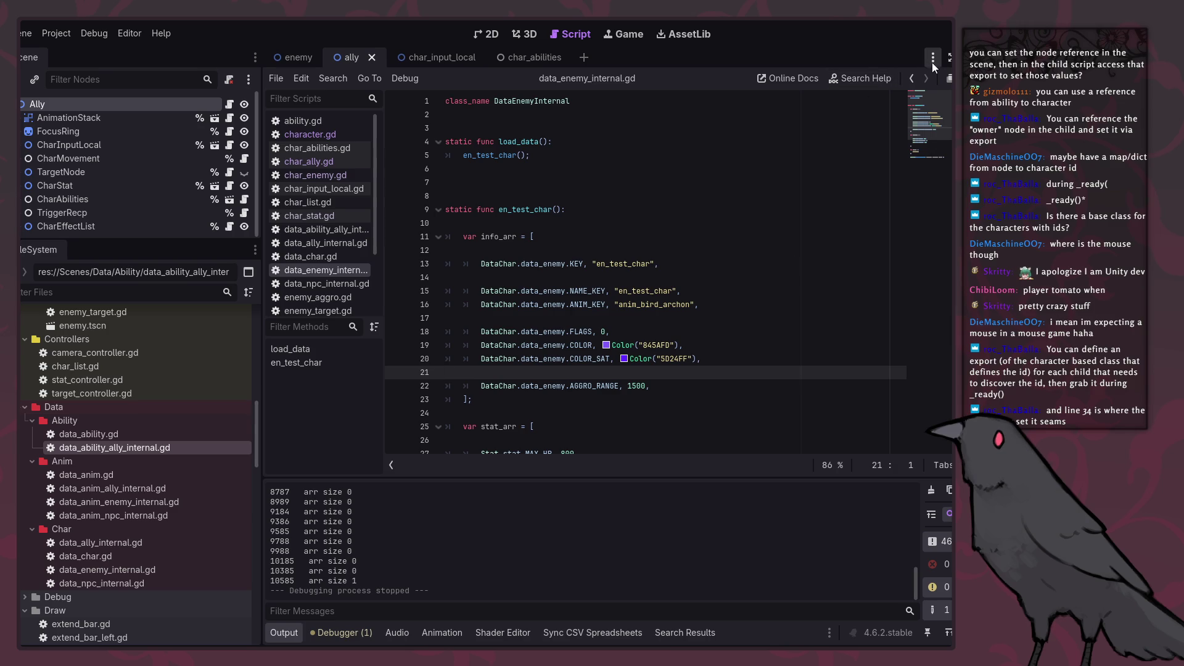
key(F5)
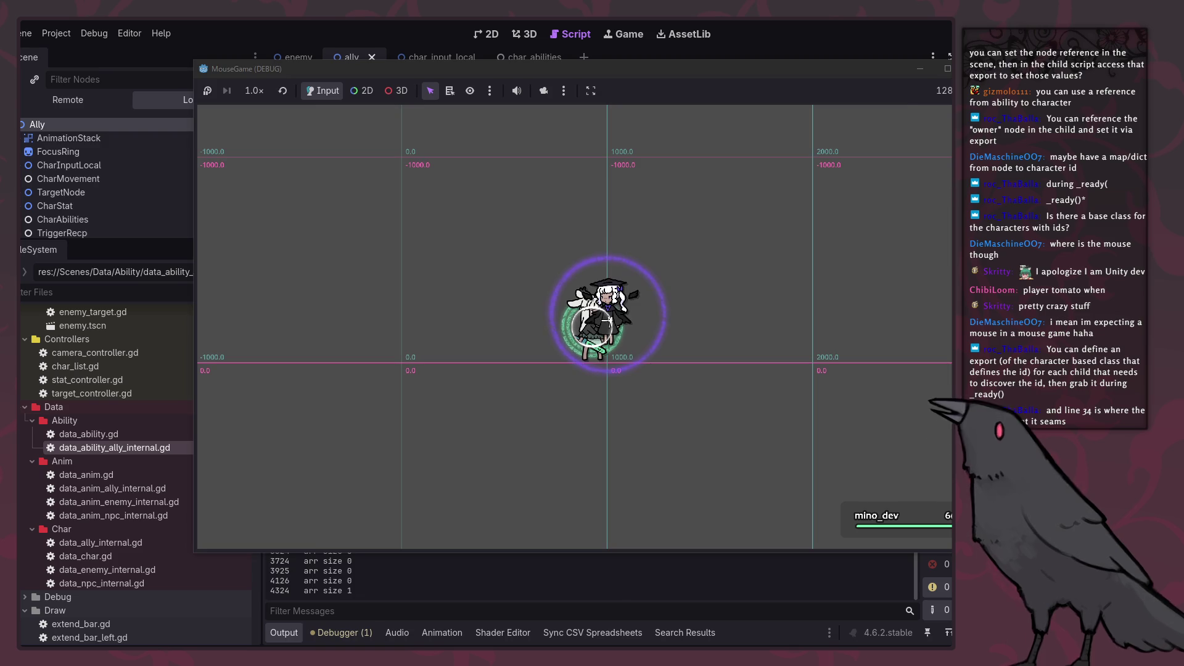
key(F8)
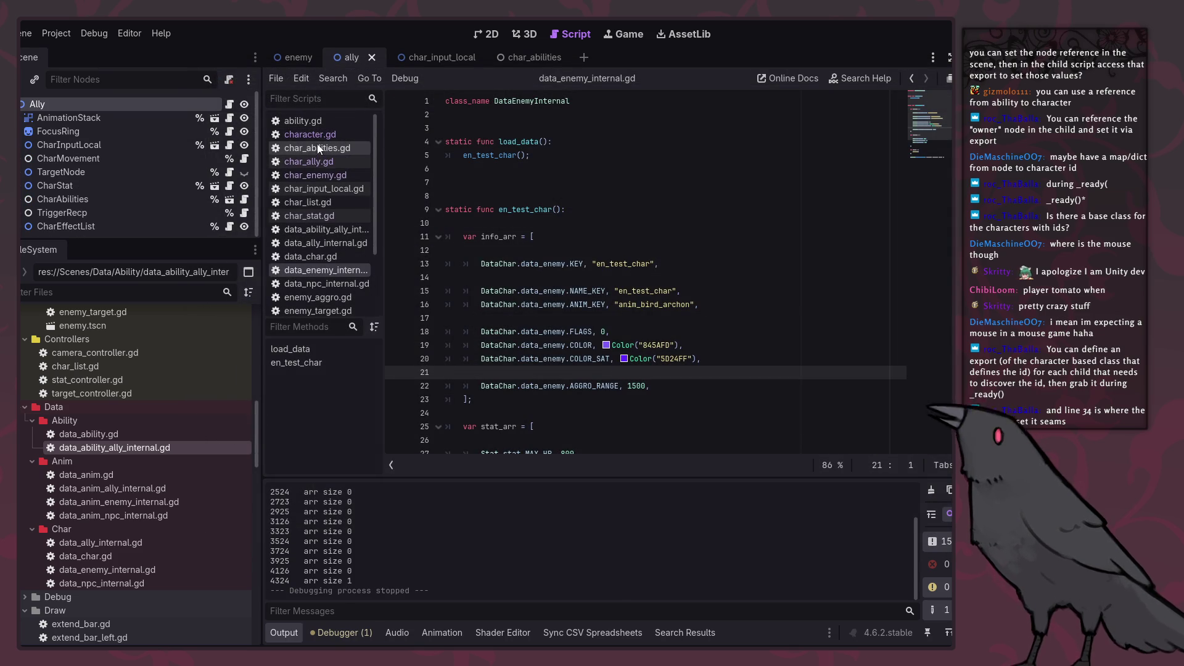
Step: Look over char_enemy.gd and data_enemy_internal.gd
click(331, 174)
scroll(584, 356, down, 5)
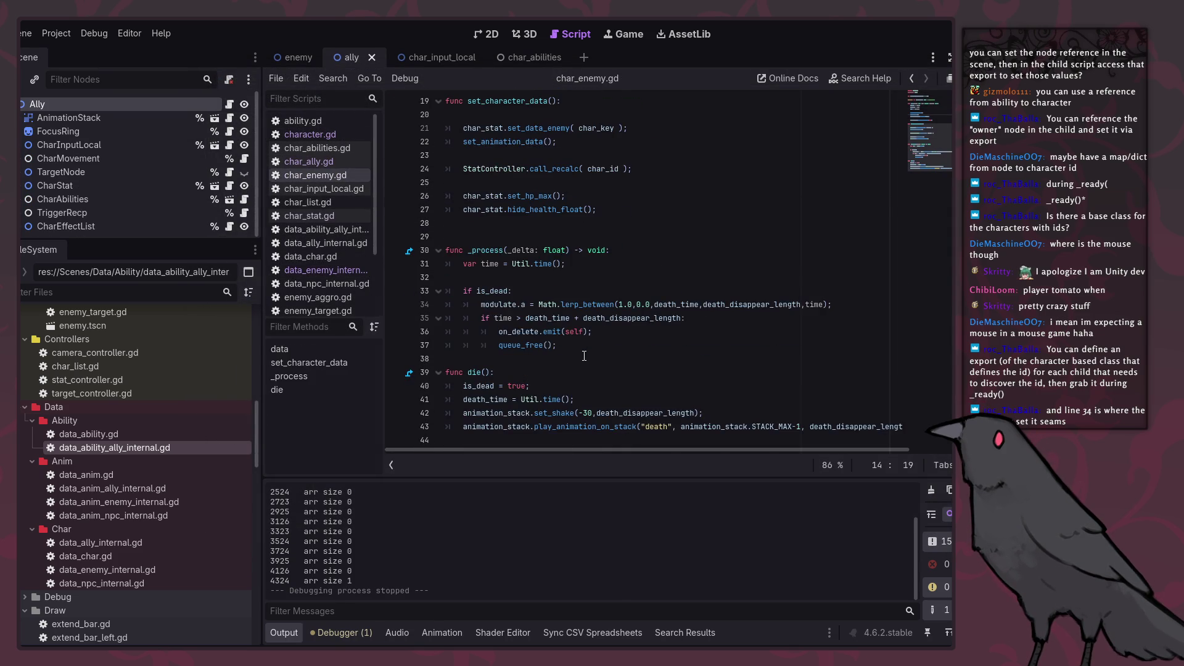
click(327, 272)
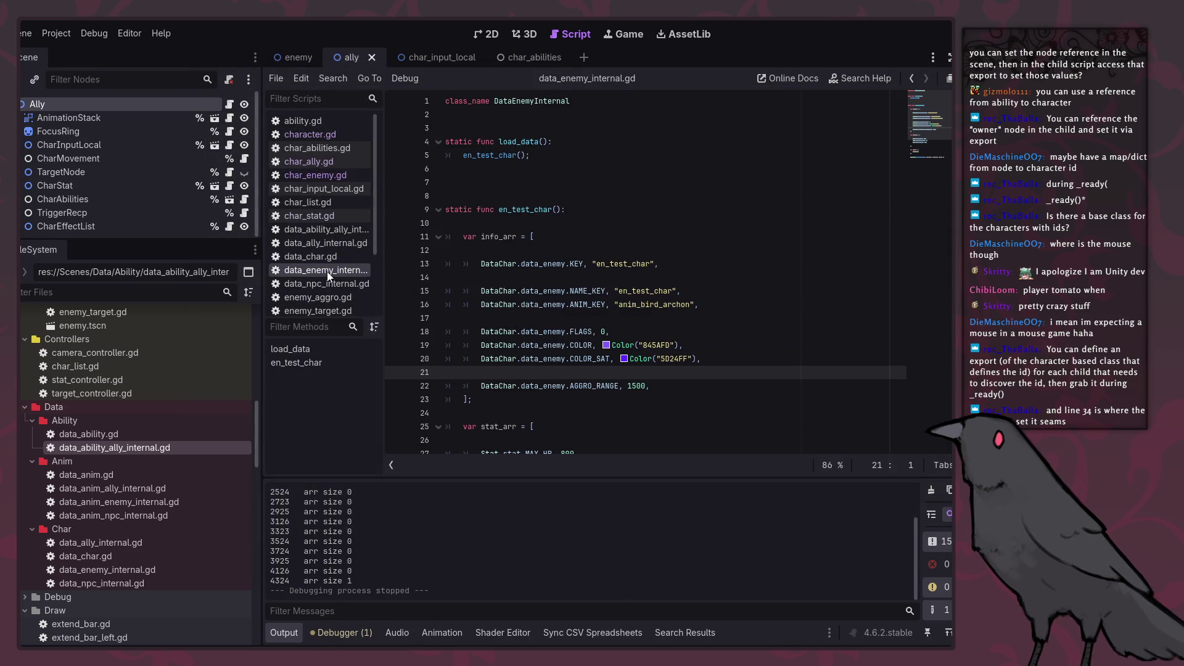
click(320, 175)
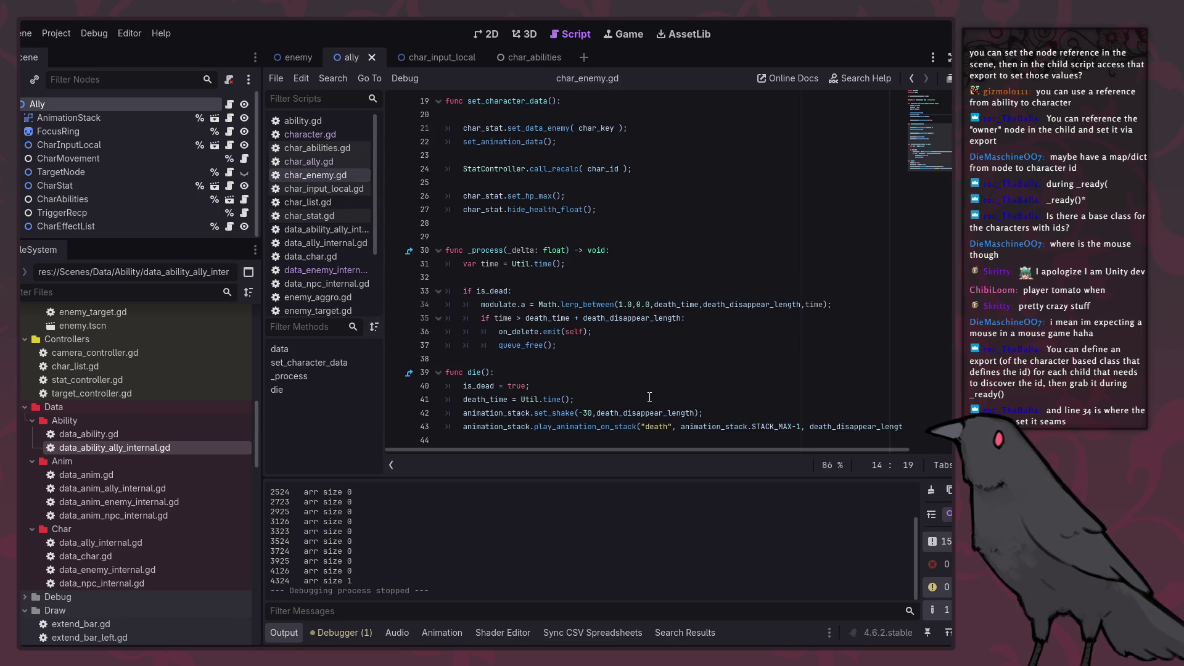
Step: In enemy_aggro.gd, duplicate the Debug.trace("arr size", tn_arr.size()) line in update_idle
click(318, 298)
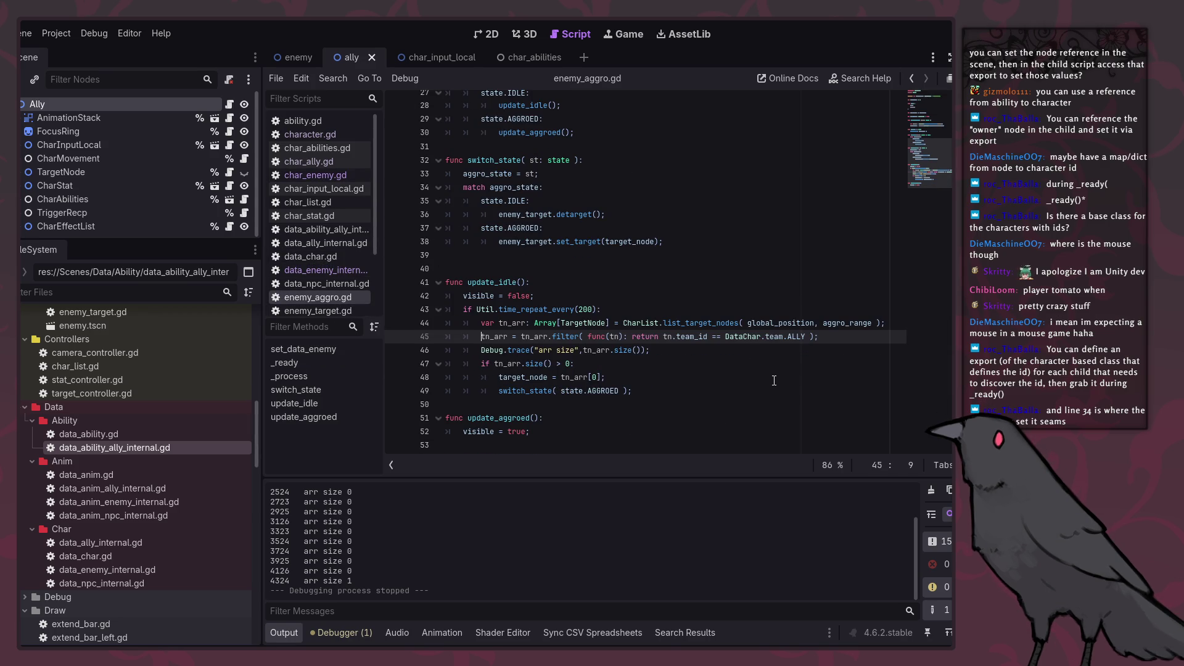
click(716, 355)
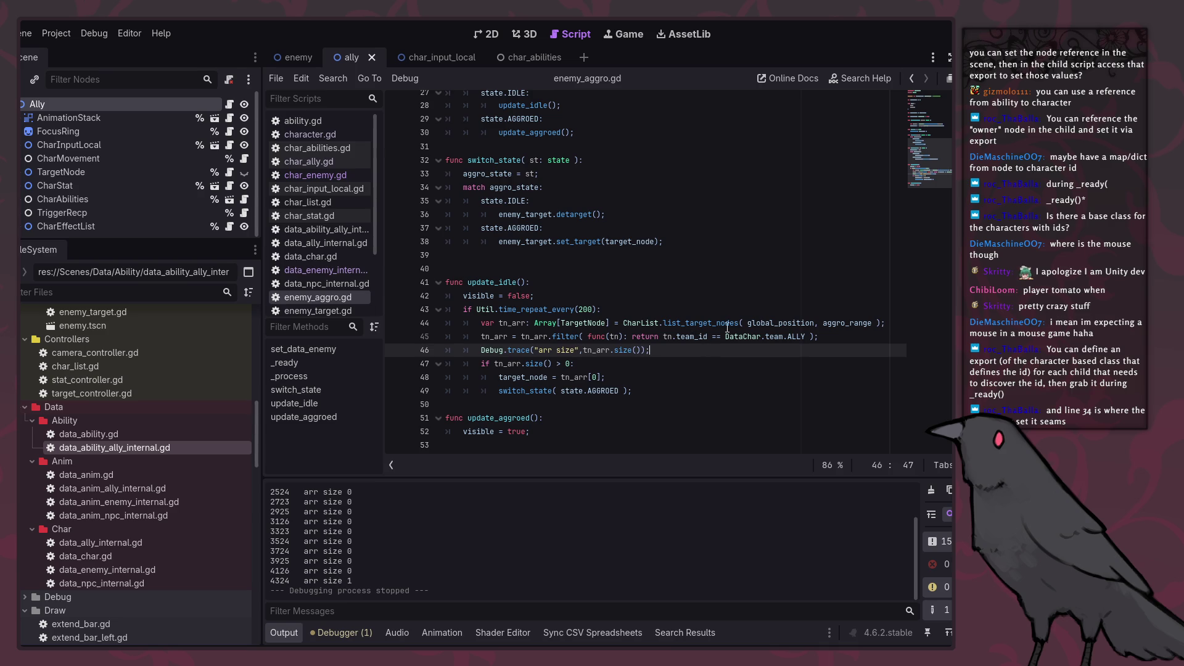
double_click(724, 324)
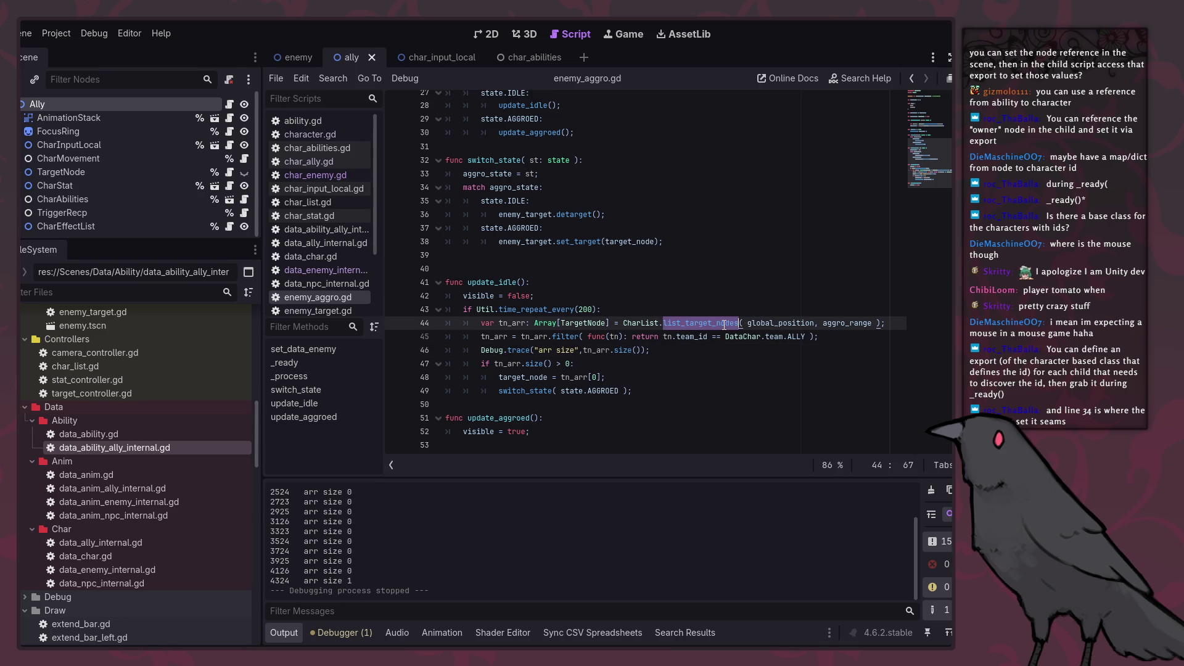
click(803, 318)
double_click(712, 324)
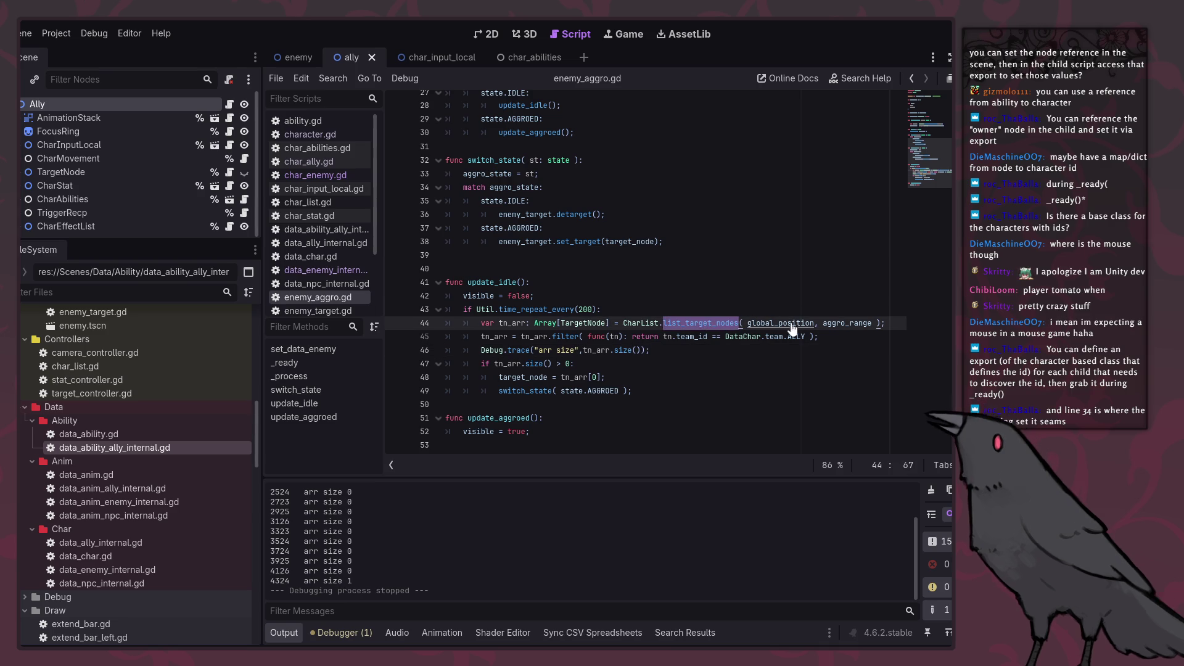
click(721, 325)
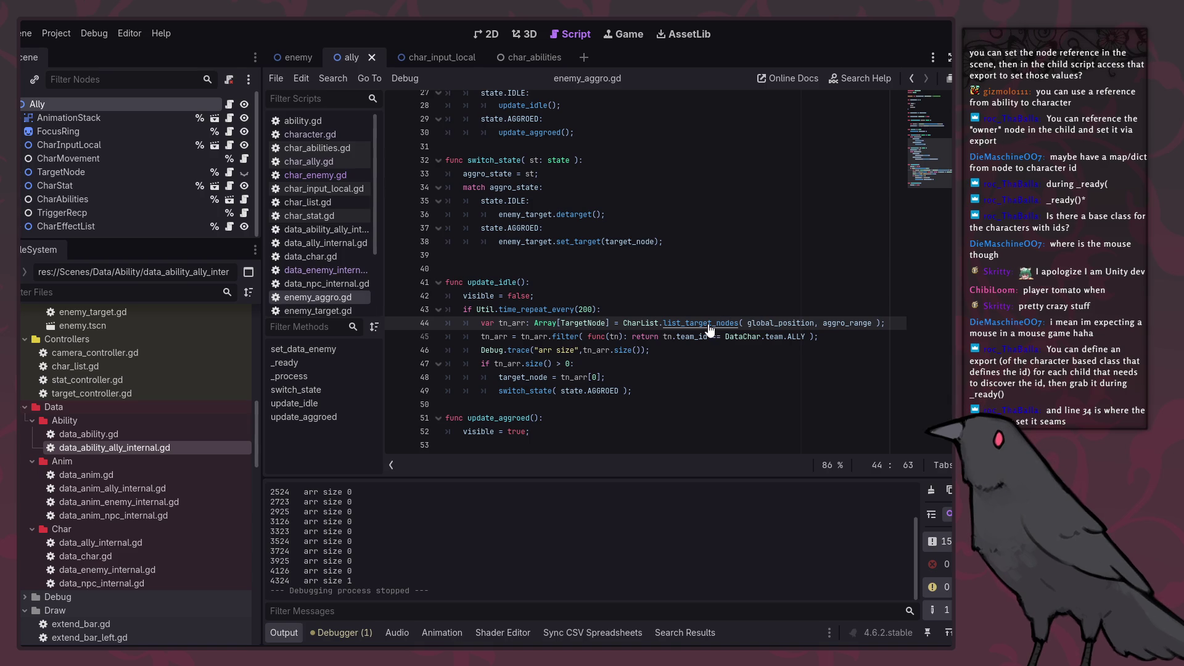
scroll(712, 319, up, 1)
scroll(712, 320, up, 1)
scroll(734, 324, down, 2)
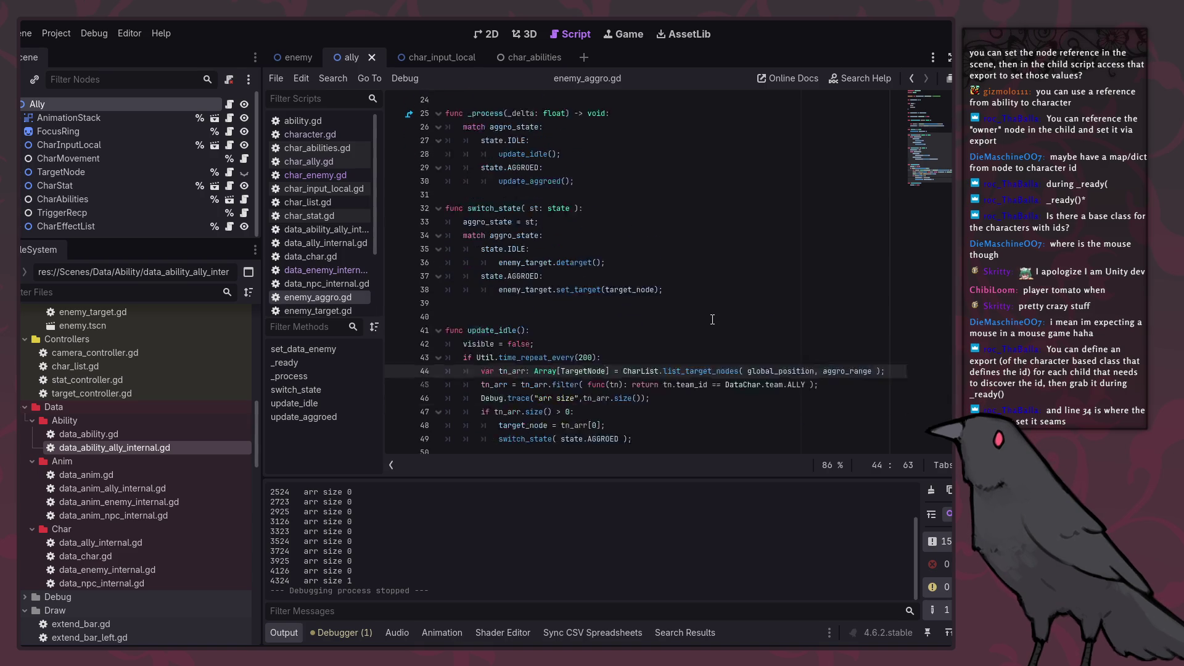
click(777, 350)
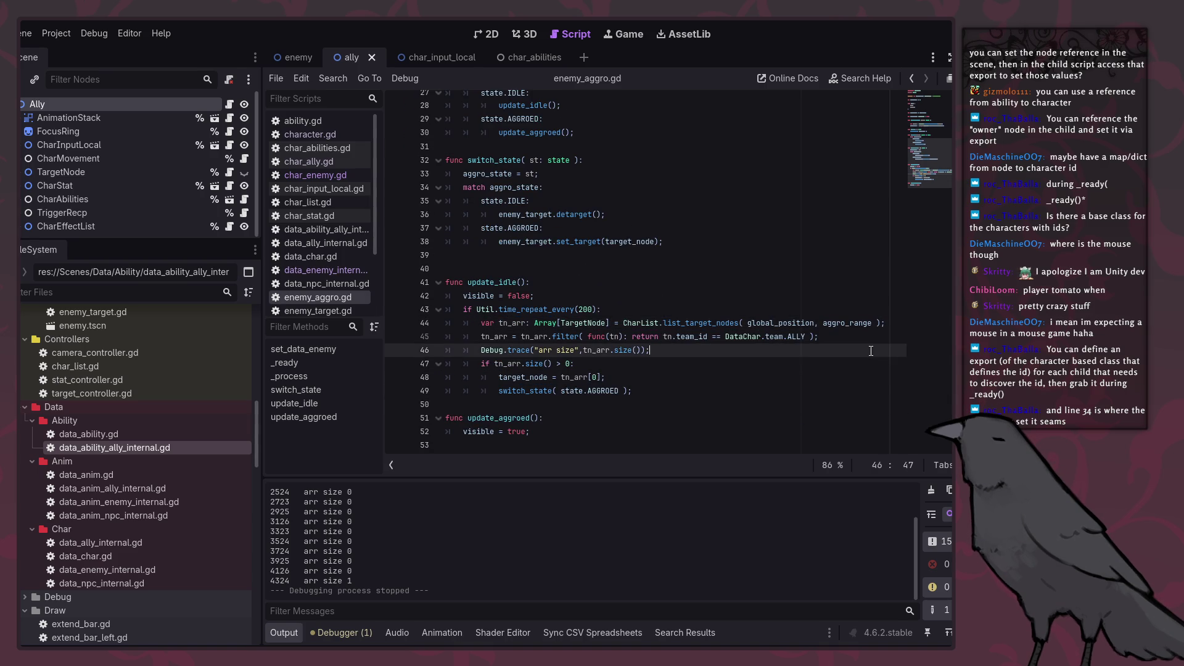
key(ctrl+shift+d)
Step: Change the first trace line to log "aggro_range", aggro_range and save enemy_aggro.gd
double_click(832, 327)
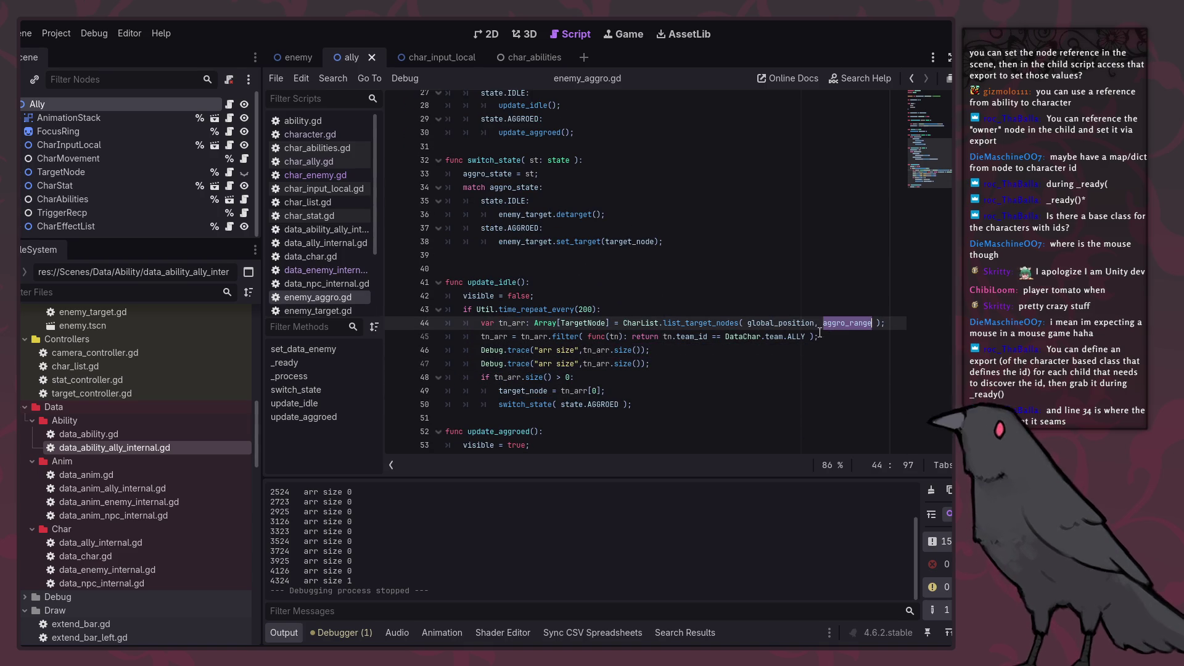
click(579, 363)
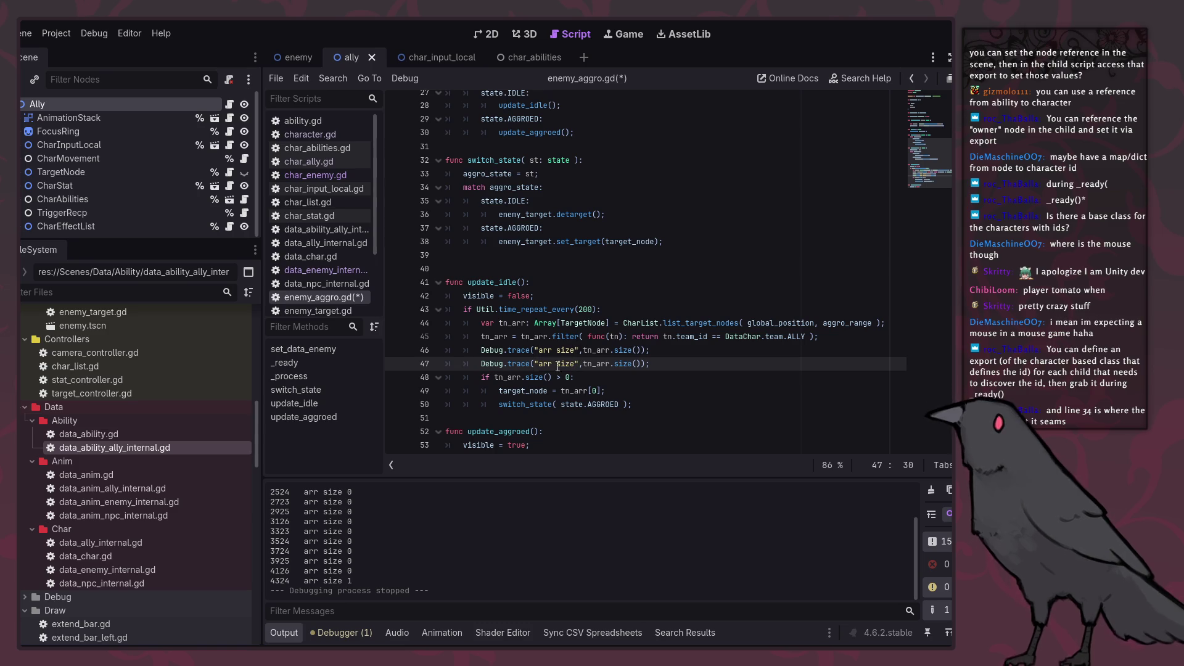
drag(539, 350, 659, 349)
text(aggro_range",)
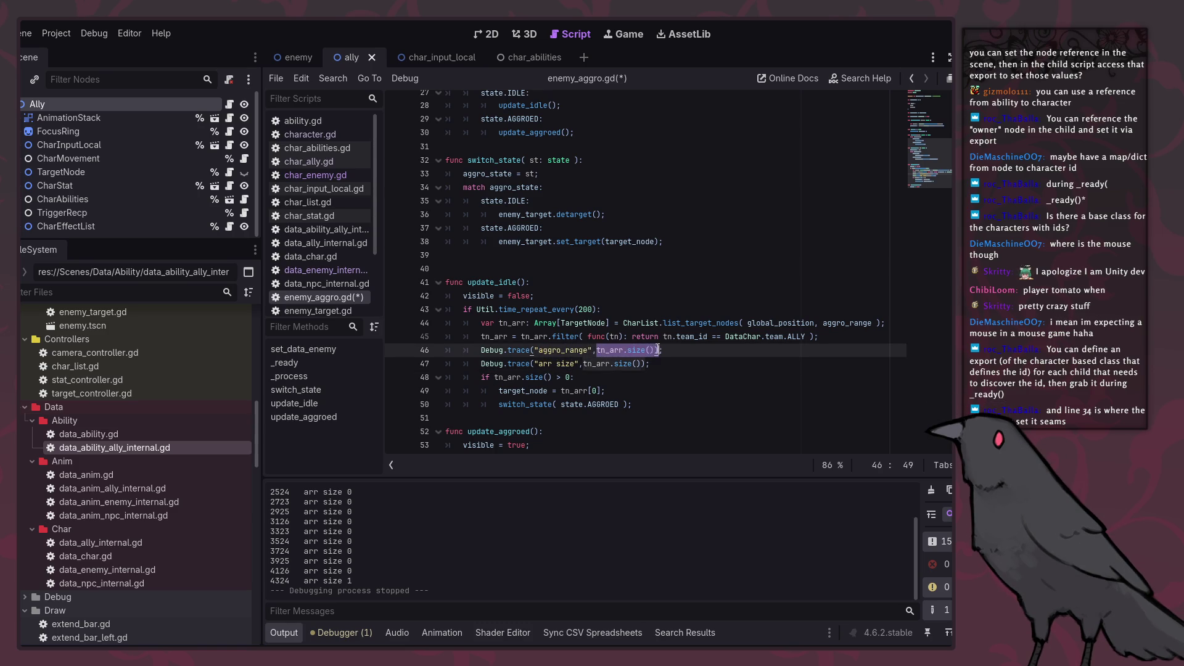
text(aggro_range)
key(ctrl+s)
Step: Open list_target_nodes' definition in char_list.gd and review its radius parameter and distance check
click(746, 388)
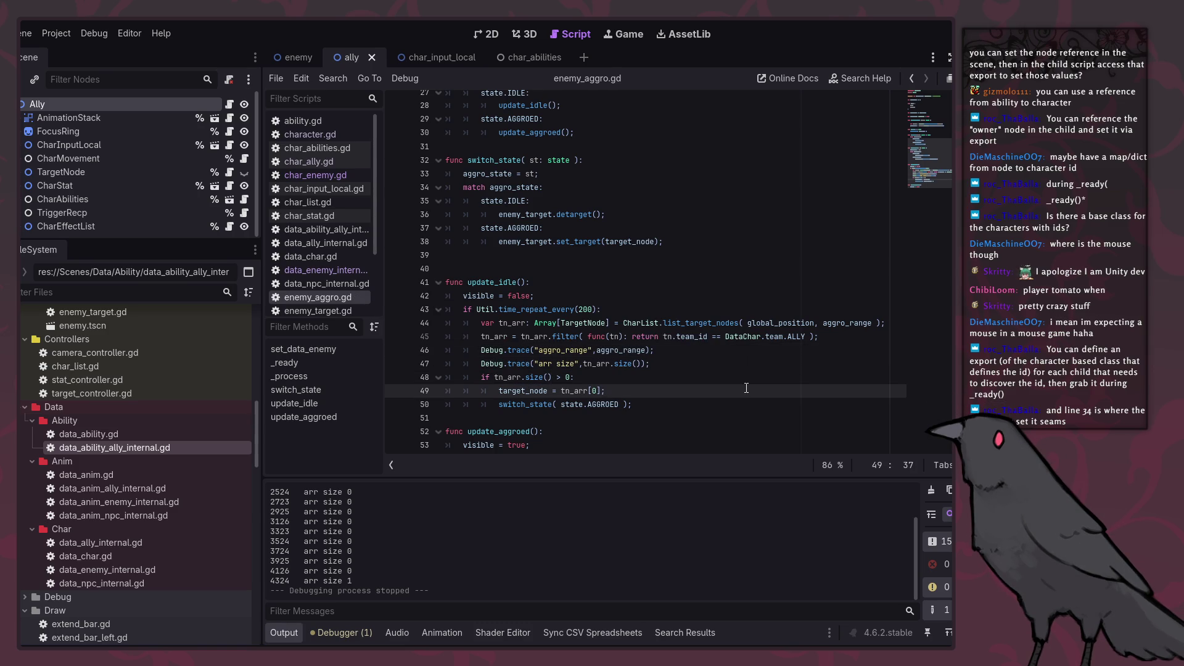
click(728, 322)
ctrl+click(718, 323)
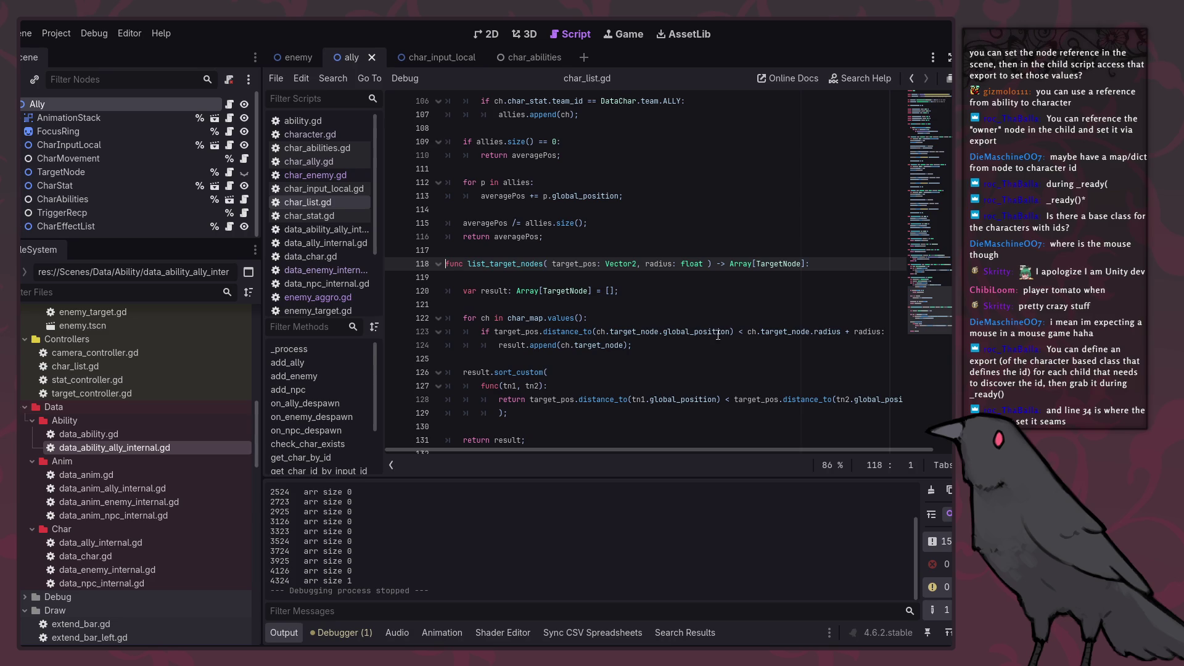
double_click(651, 270)
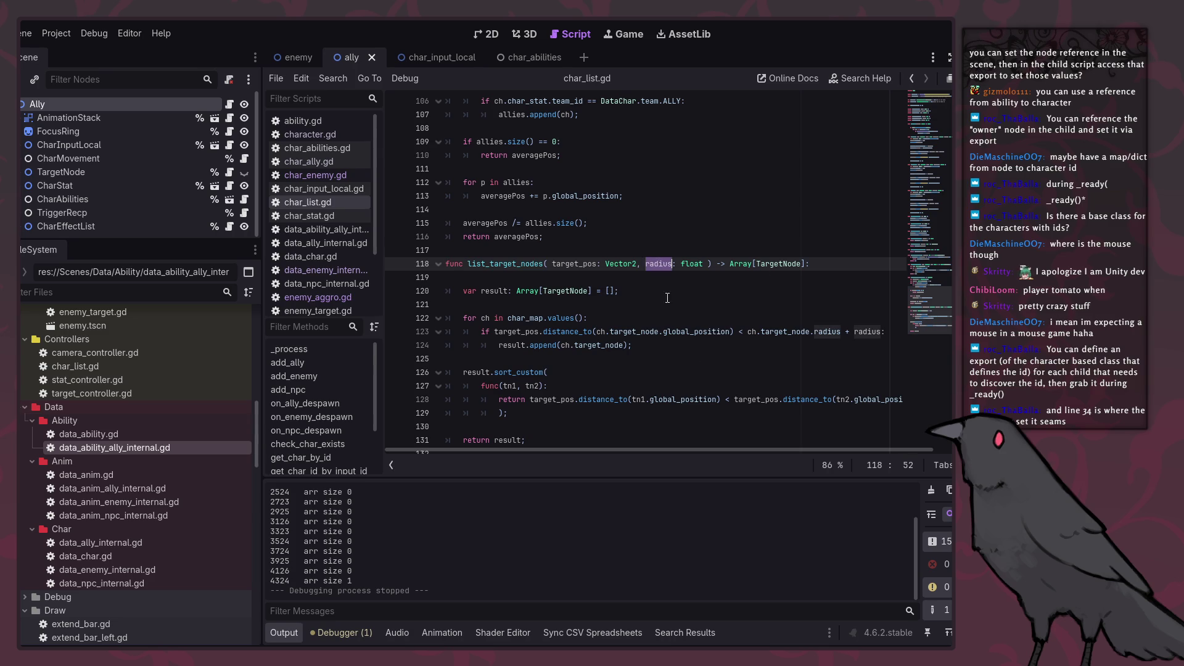
drag(704, 452, 753, 453)
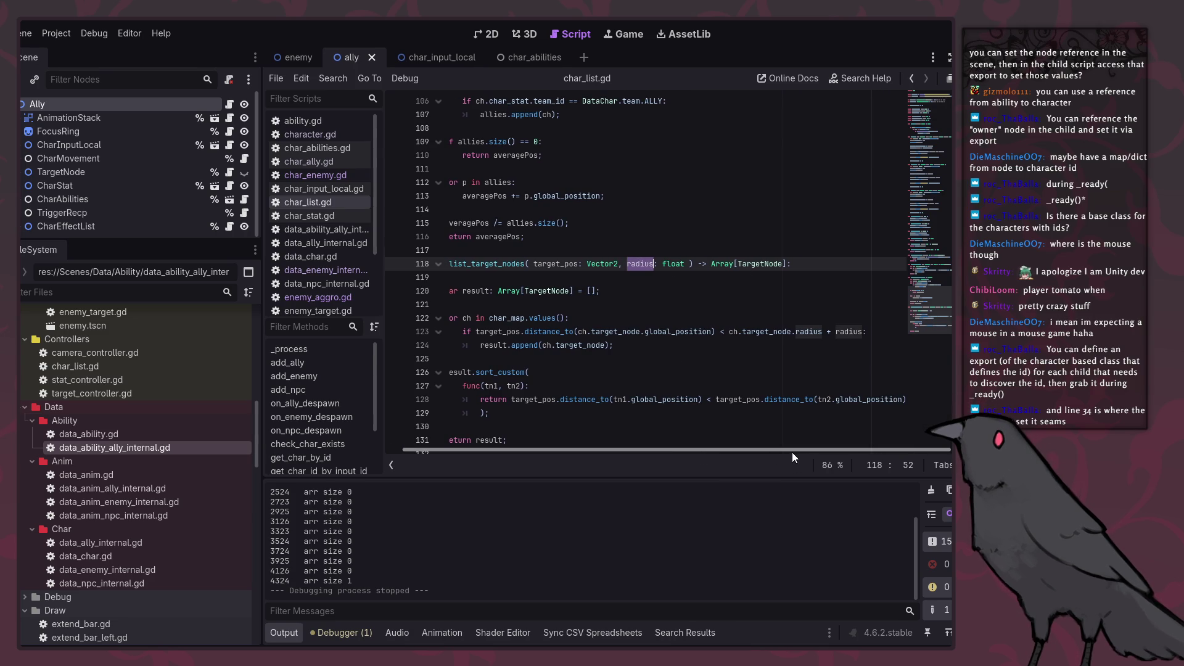
click(714, 332)
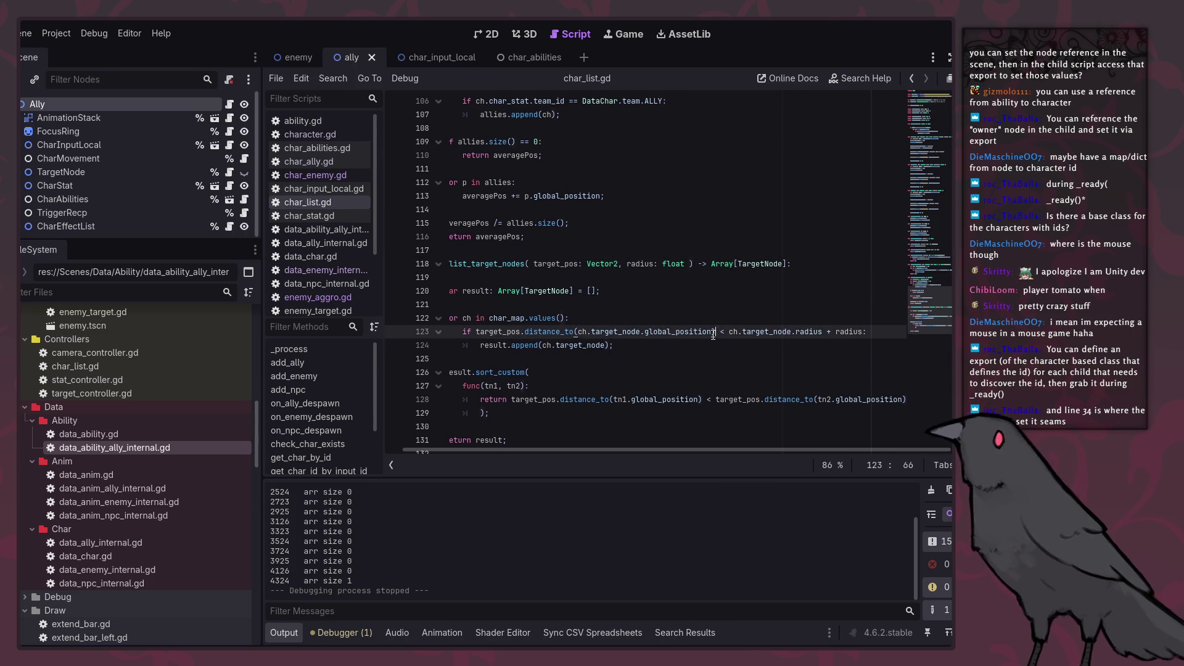
click(641, 426)
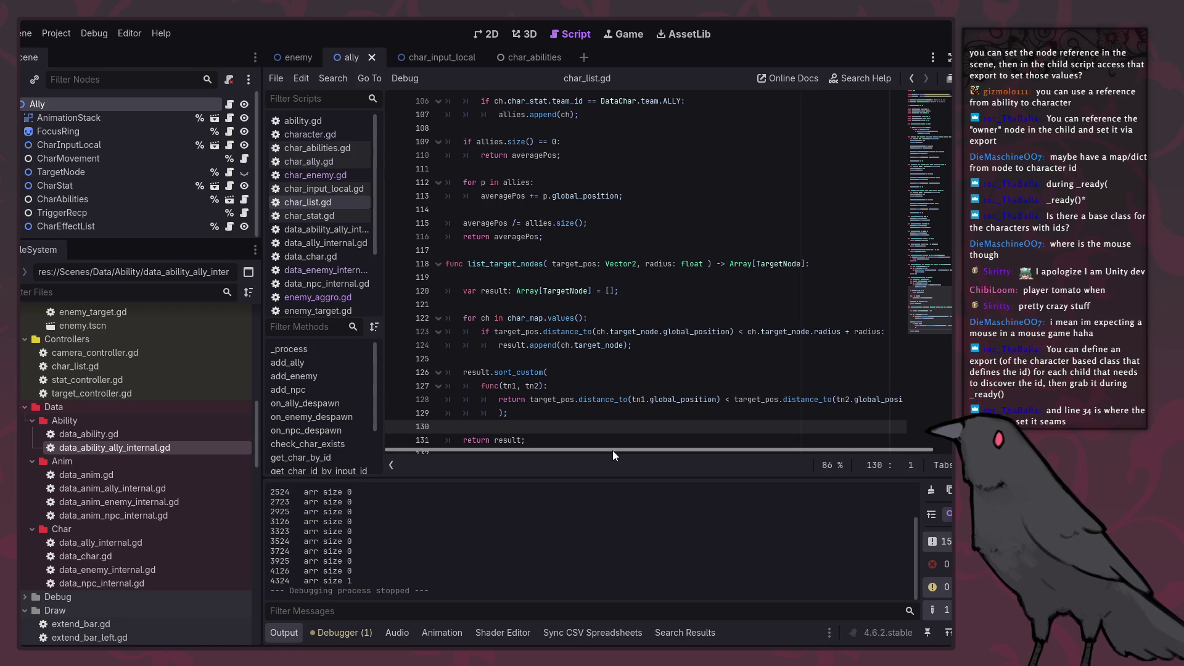
click(340, 294)
Step: Test-run the game, stop it, and inspect aggro_range and set_data_enemy in enemy_aggro.gd
key(F5)
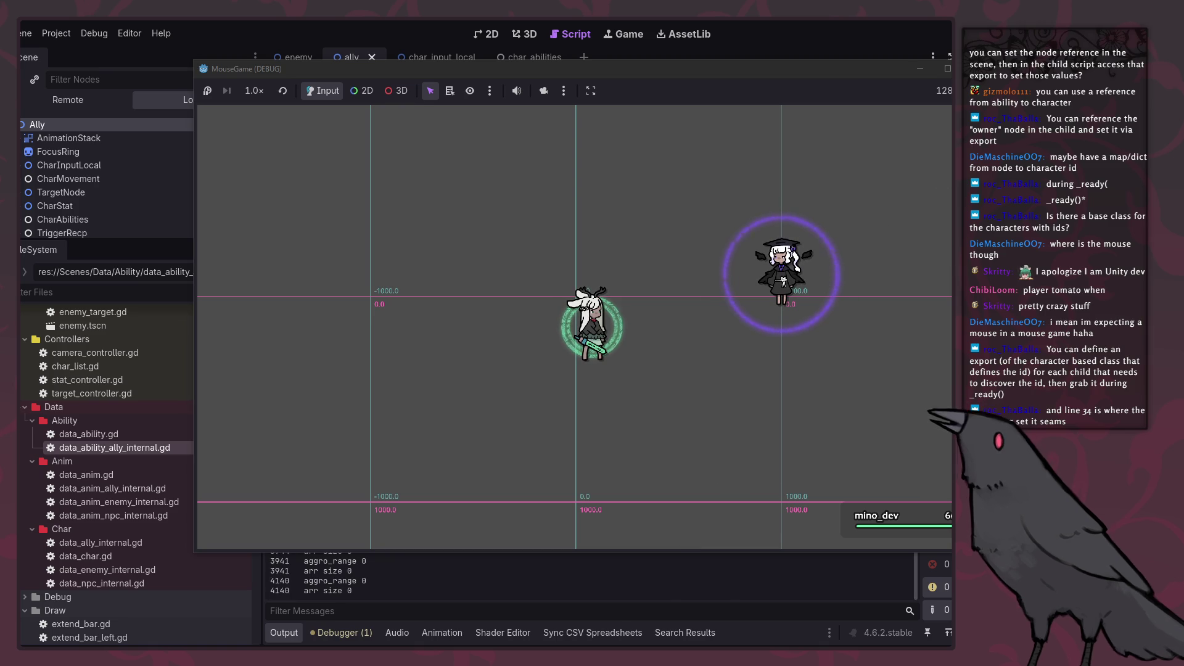
key(F8)
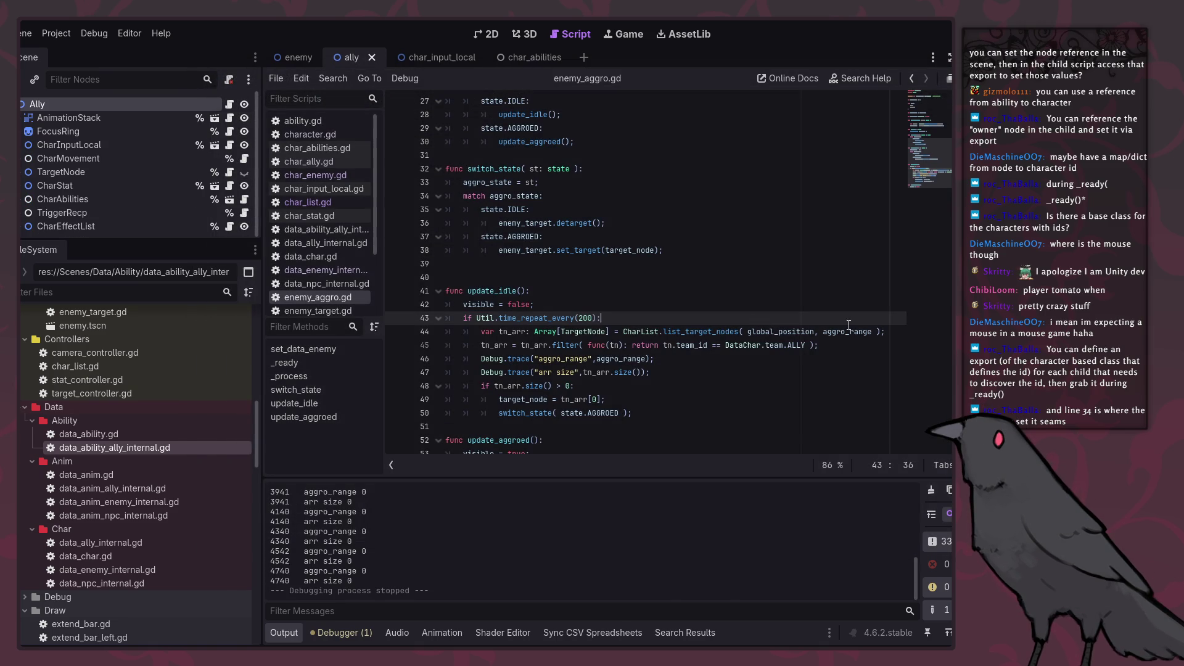
double_click(848, 325)
scroll(771, 339, up, 6)
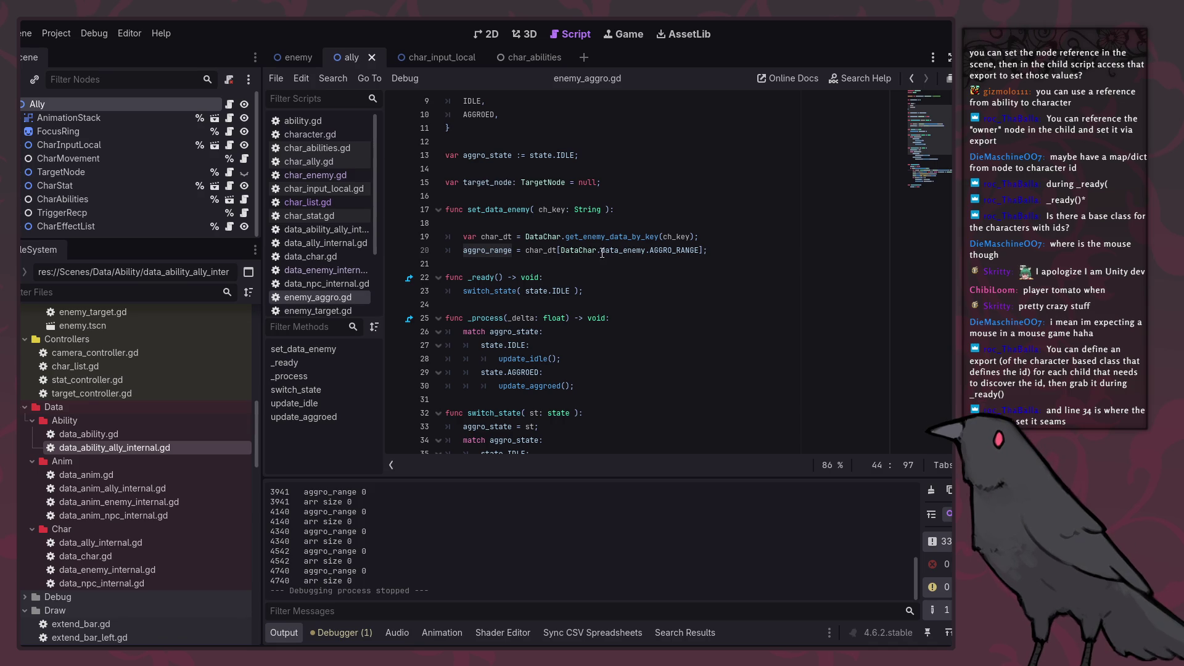
click(676, 237)
ctrl+click(675, 236)
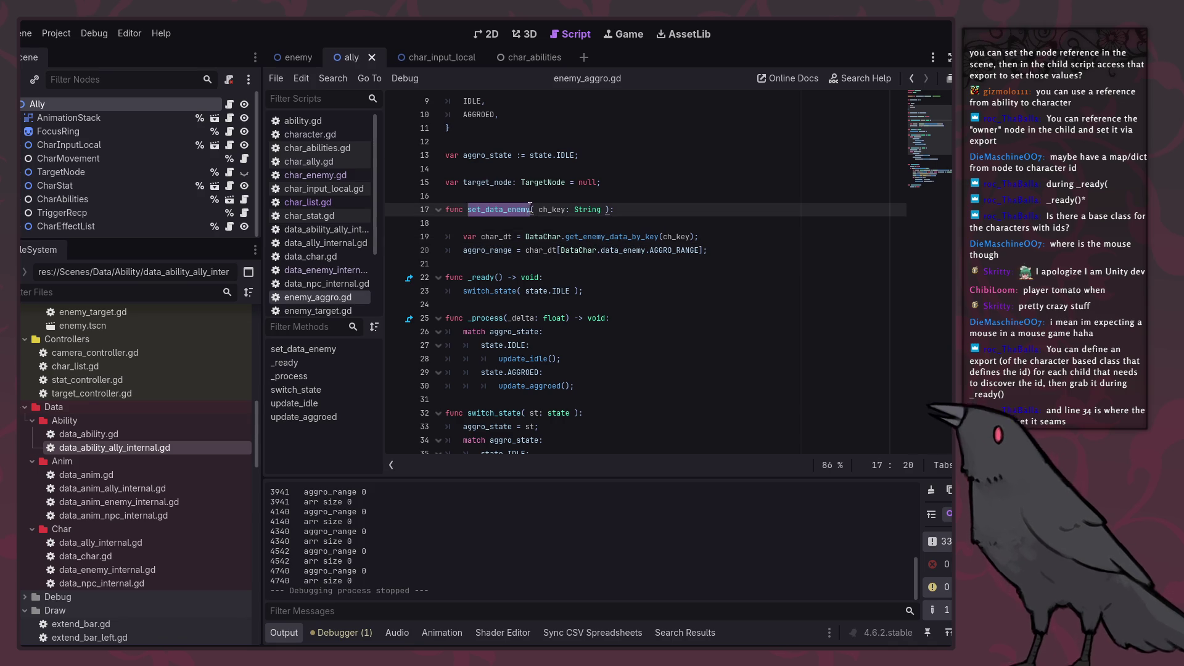
scroll(586, 282, up, 3)
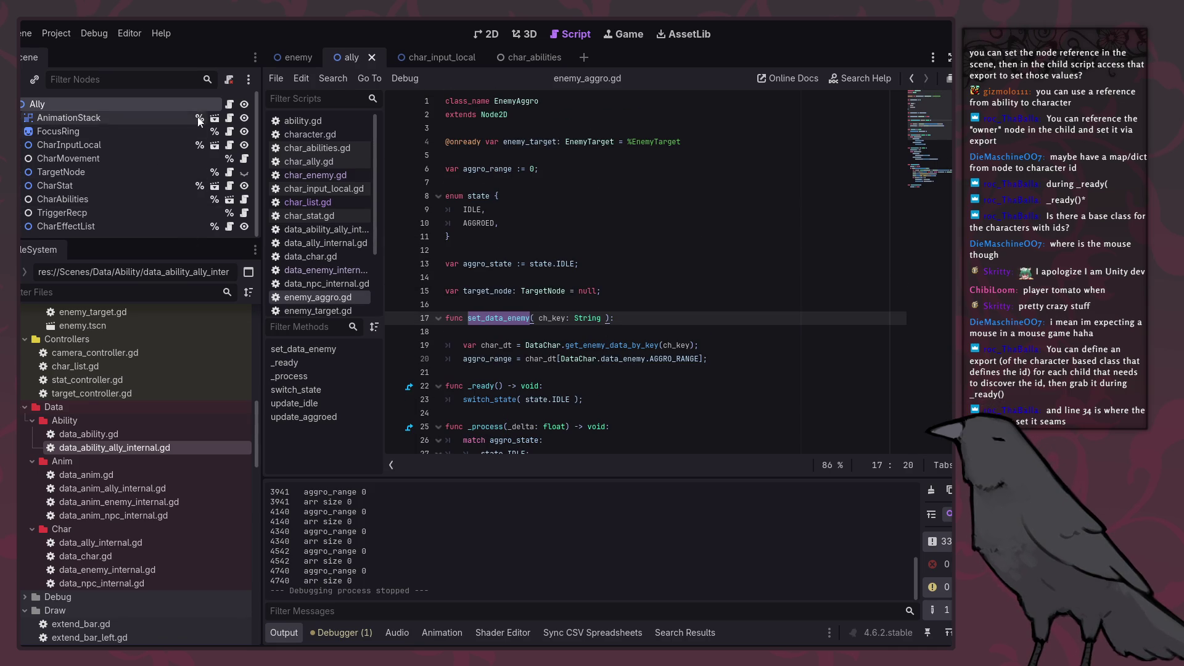
Step: Open char_enemy.gd at the set_character_data definition
click(338, 179)
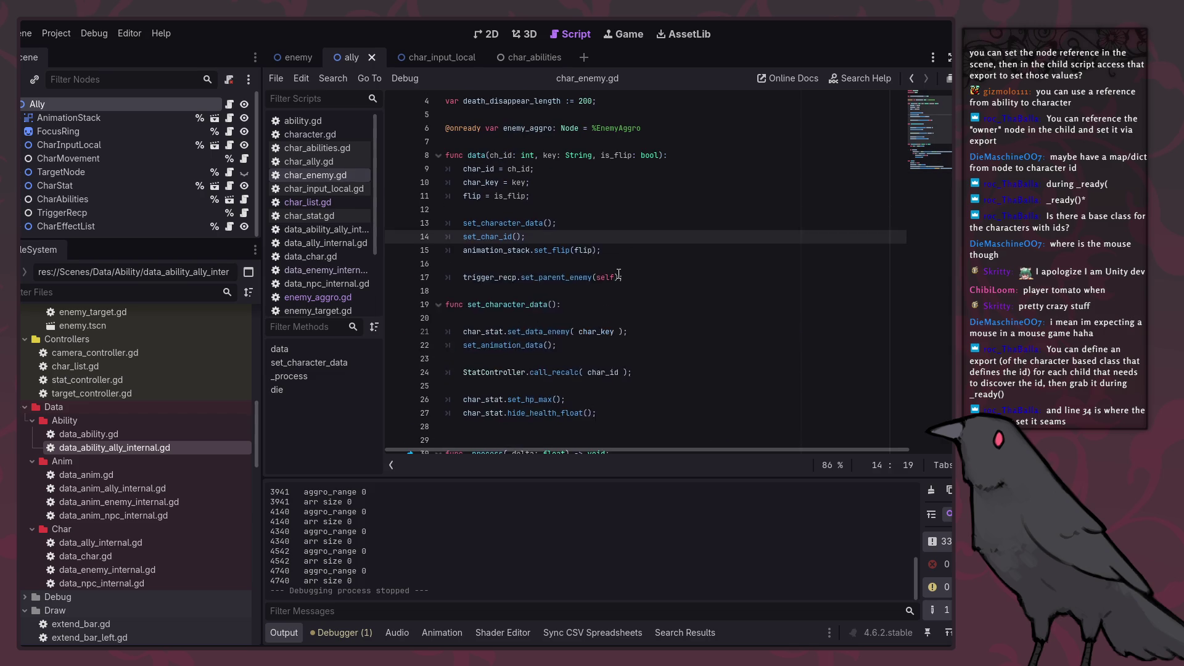
scroll(651, 288, up, 2)
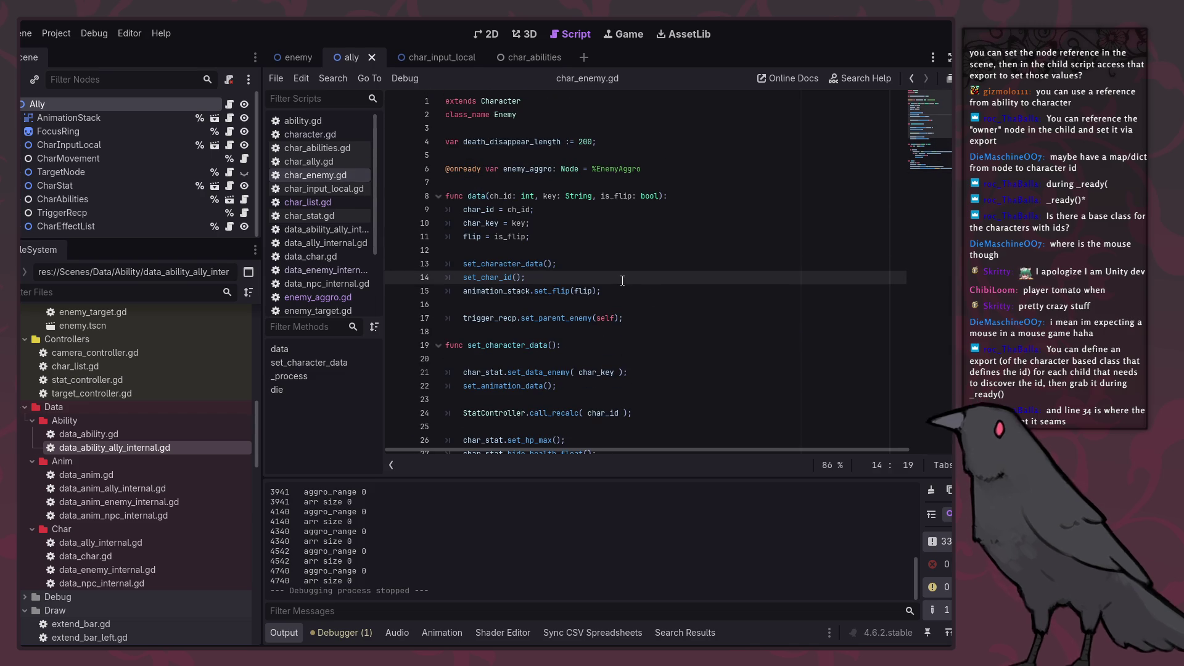
ctrl+click(510, 267)
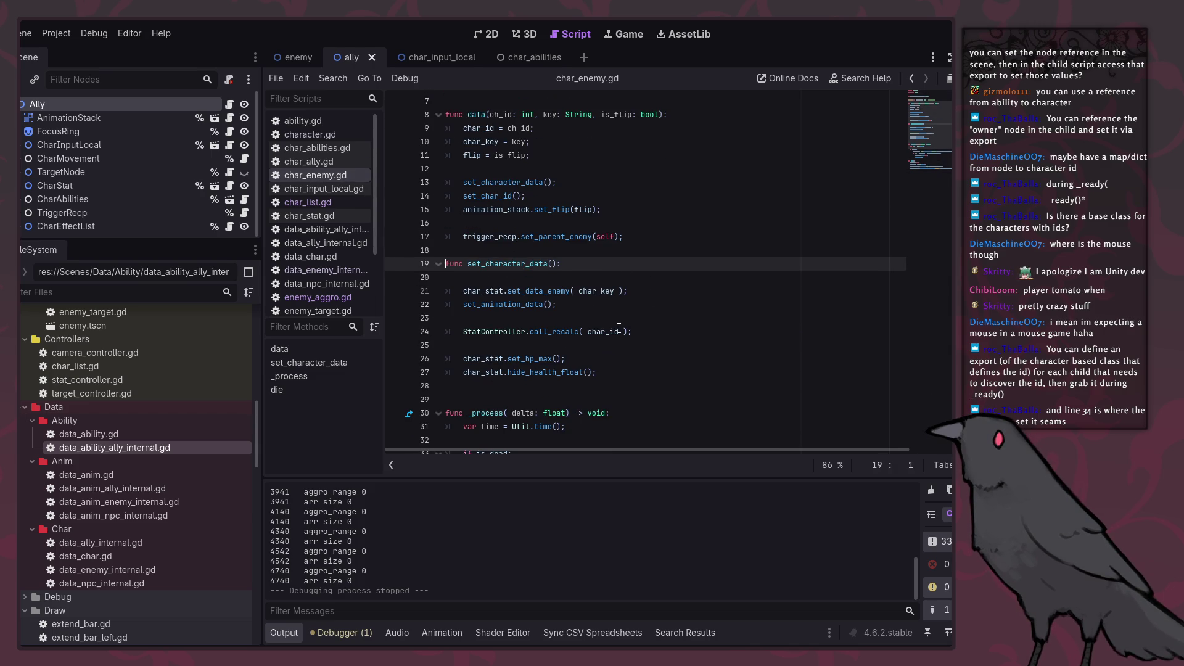
Step: Duplicate the set_data_enemy call line and place the copy above set_animation_data
click(647, 291)
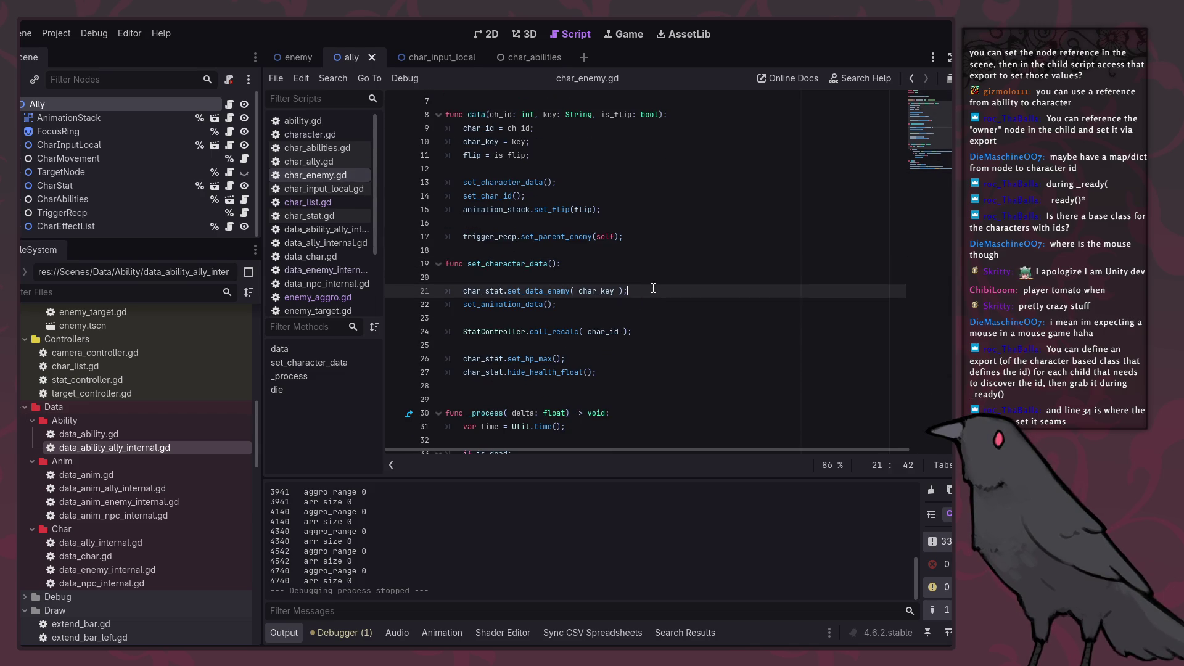
key(shift+Home)
key(ctrl+c)
click(651, 304)
key(Return)
key(ctrl+v)
key(alt+Up)
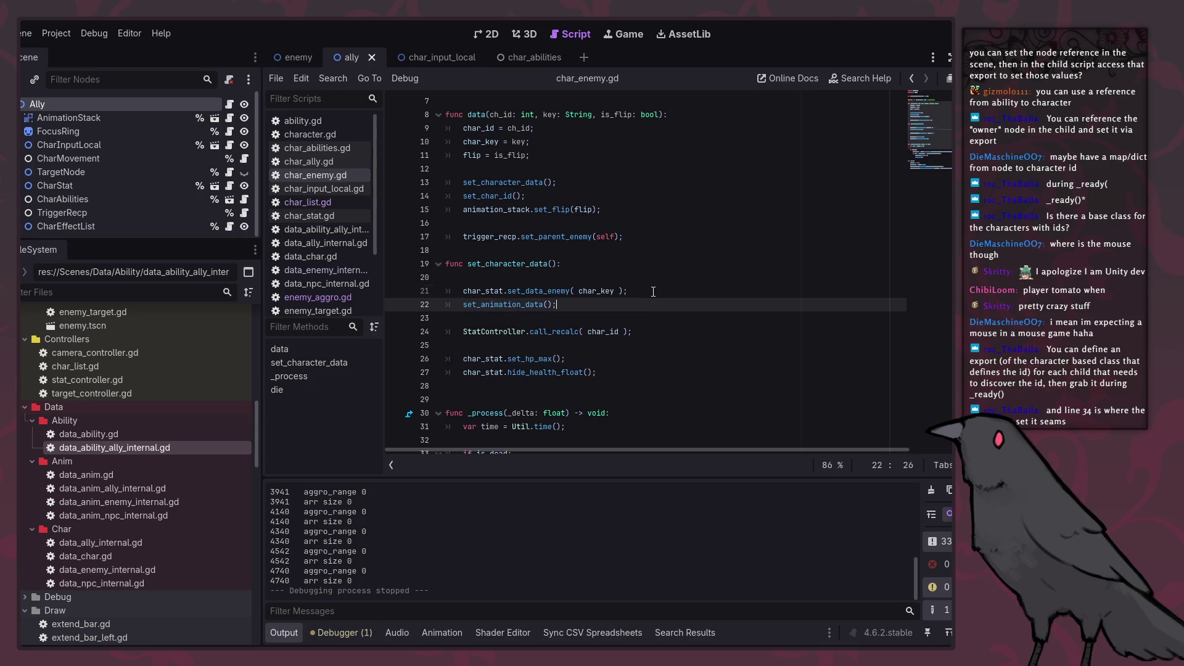
scroll(568, 293, up, 3)
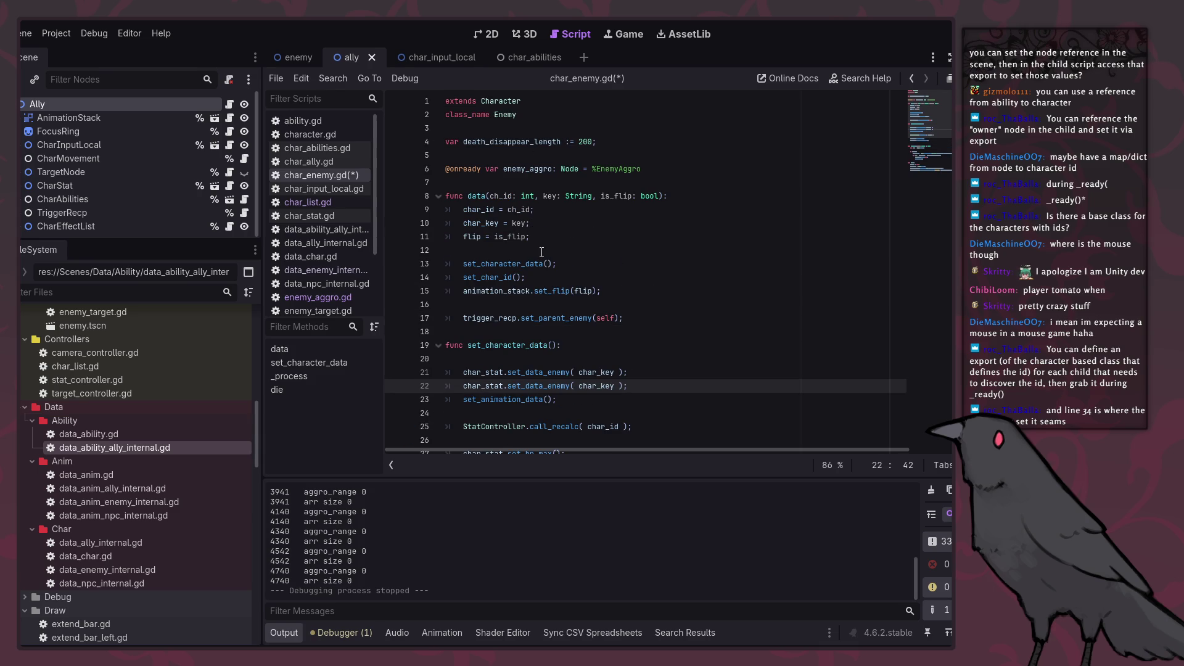
Step: Replace char_stat with enemy_aggro in the copied call
double_click(543, 168)
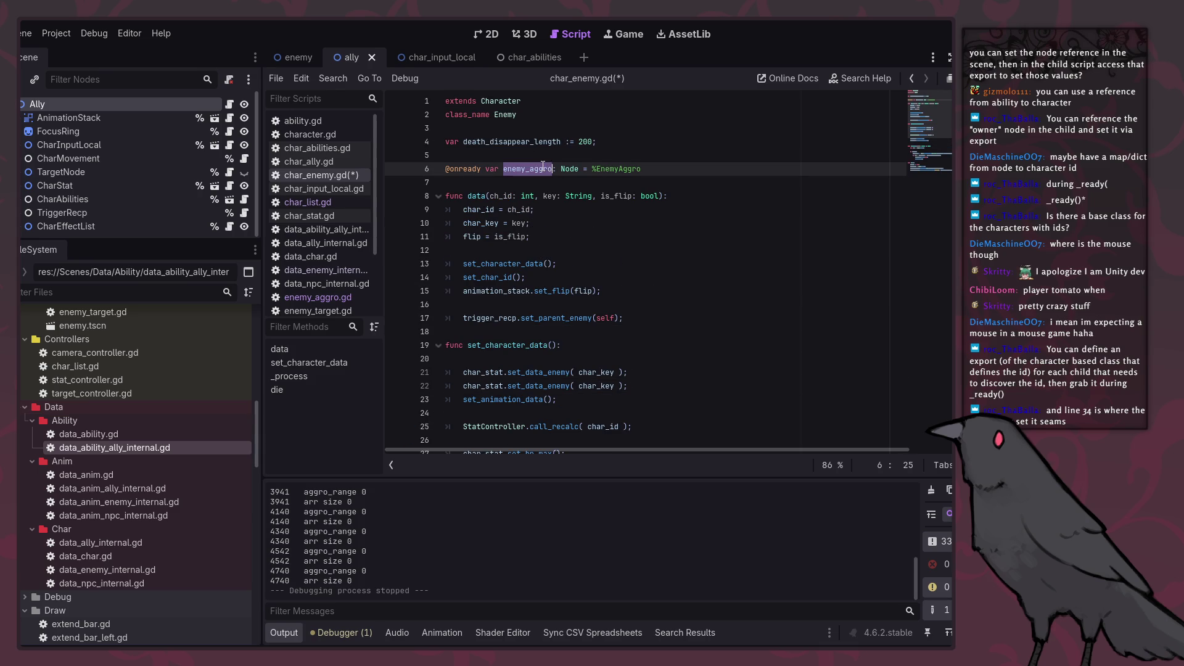
key(ctrl+c)
double_click(484, 386)
key(ctrl+v)
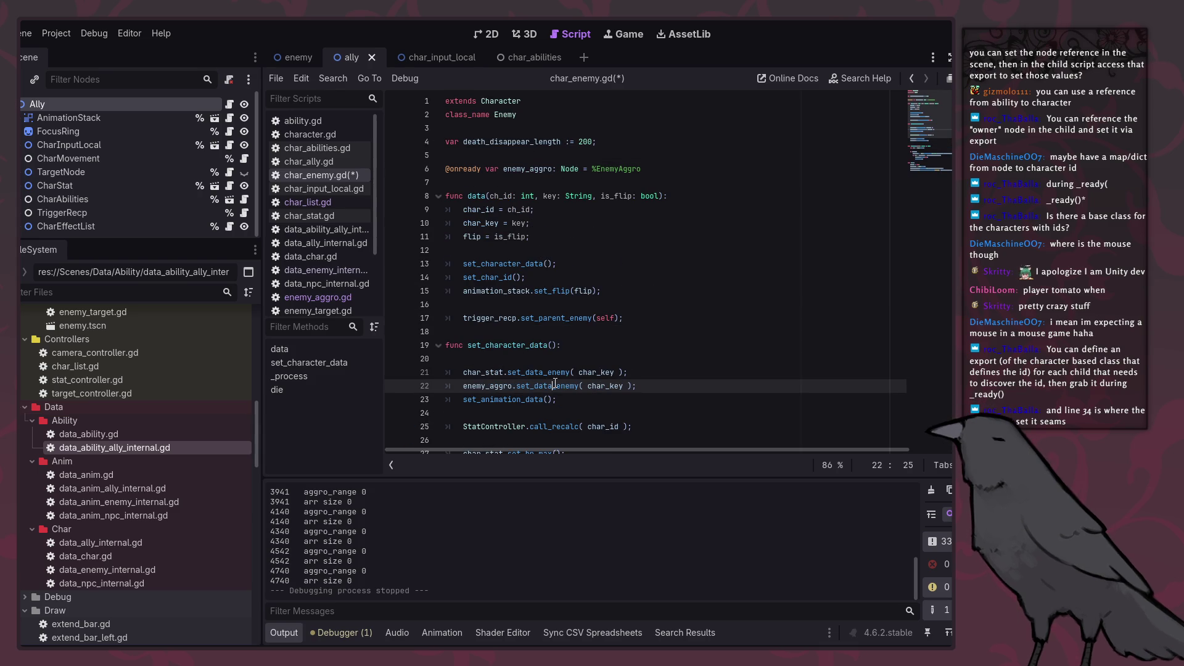
drag(553, 385, 580, 386)
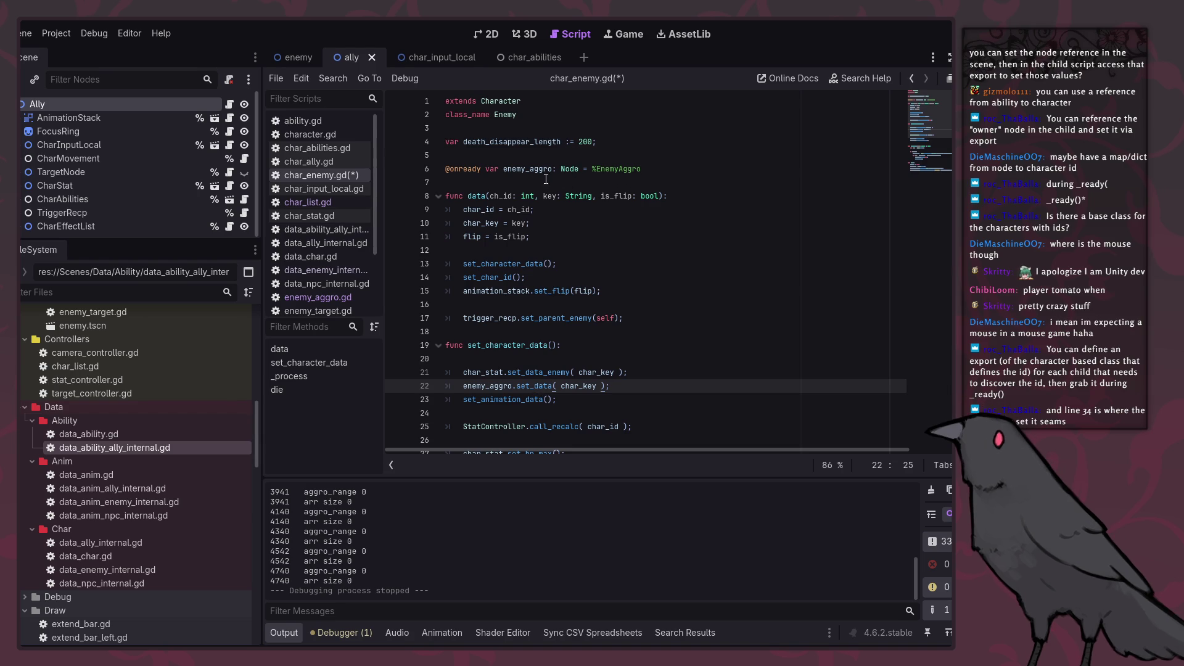
Step: Change line 6's type hint from Node to EnemyAggro, save, and check the EnemyAggro script
double_click(566, 170)
text(E)
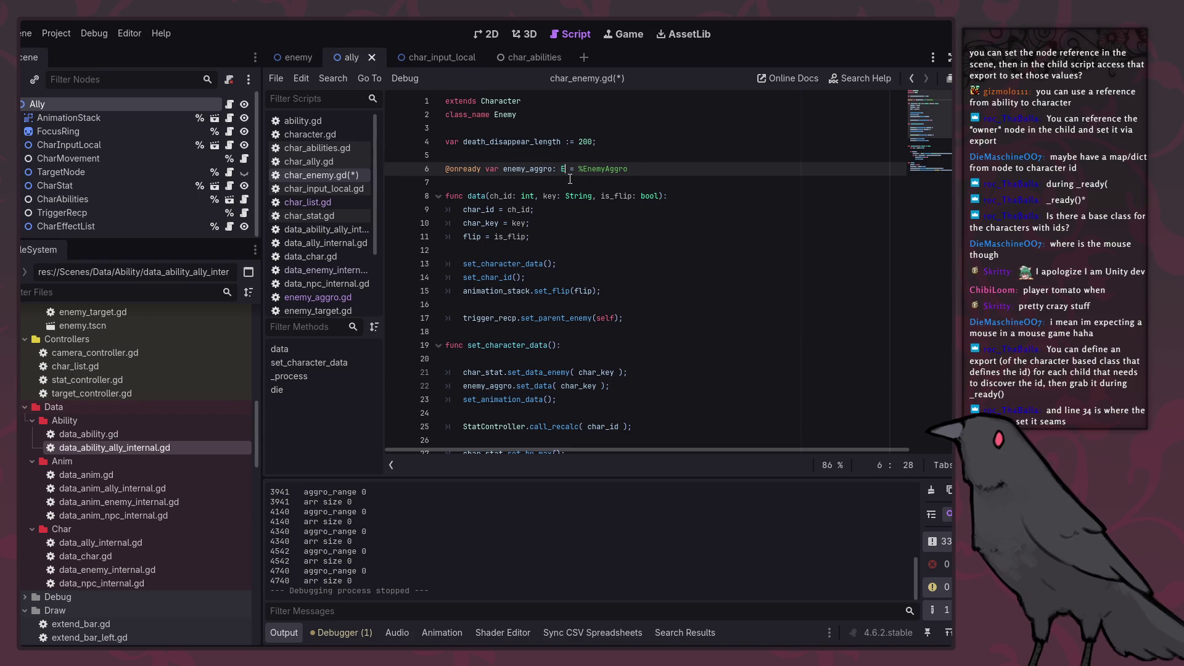
text(nemy)
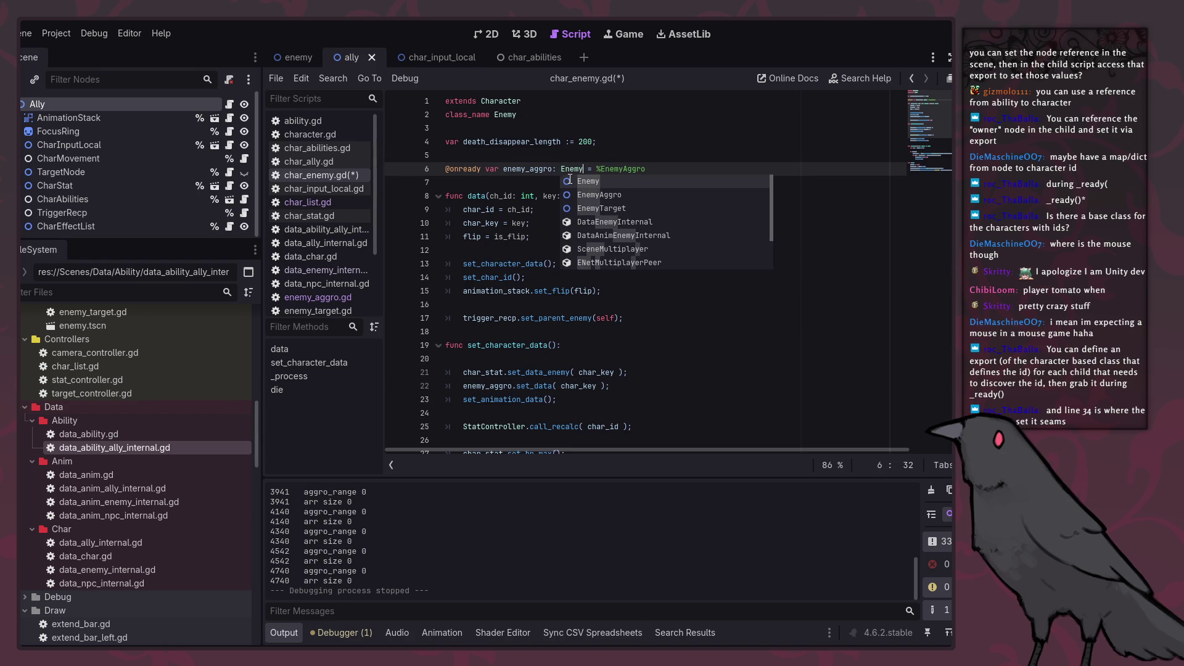
key(Down)
key(Return)
key(ctrl+s)
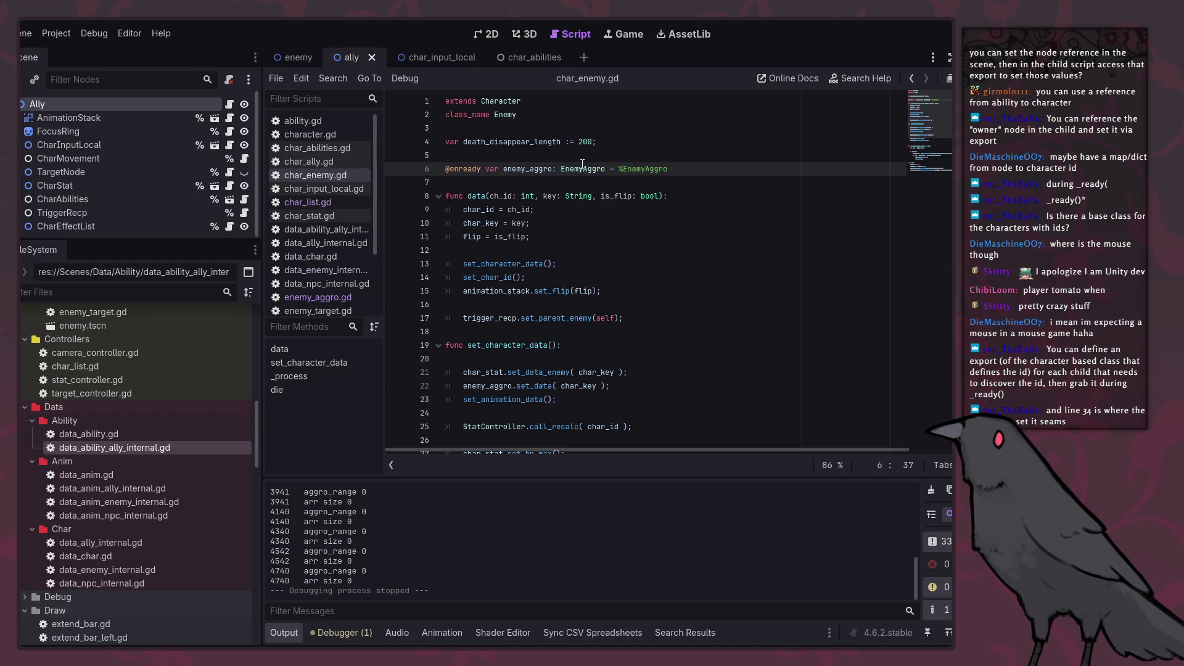
ctrl+click(579, 170)
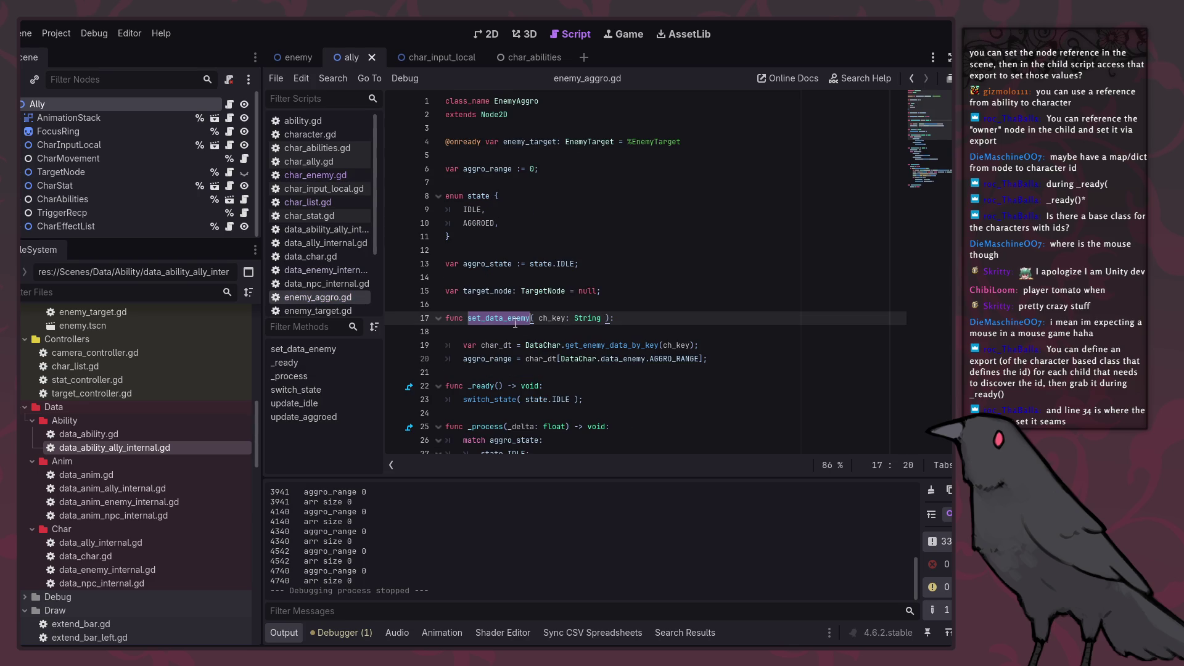
click(911, 79)
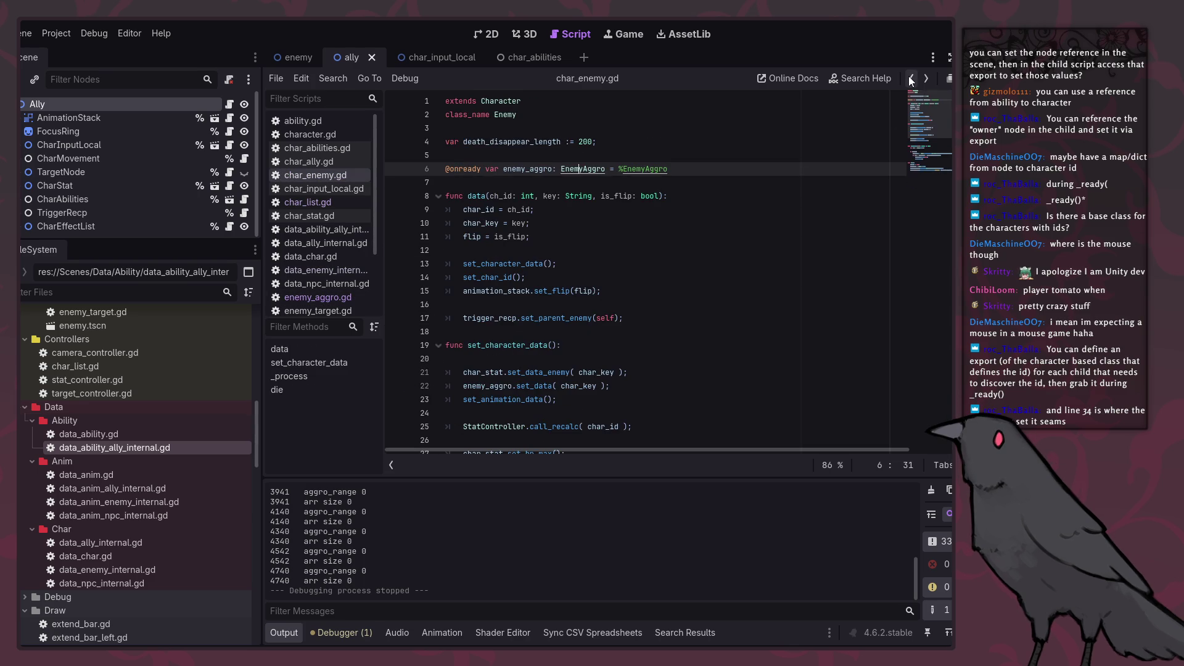
Step: Append _enemy to set_data on line 22, save, and test-run the game
click(551, 386)
text(_enemy)
key(ctrl+s)
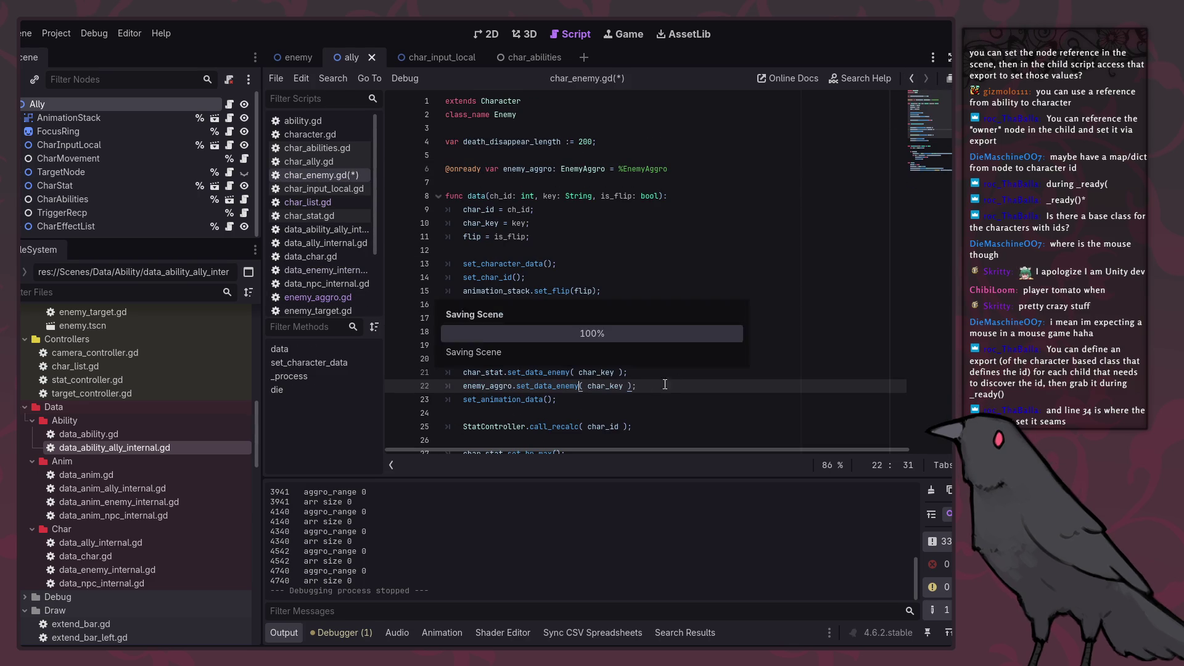
key(F5)
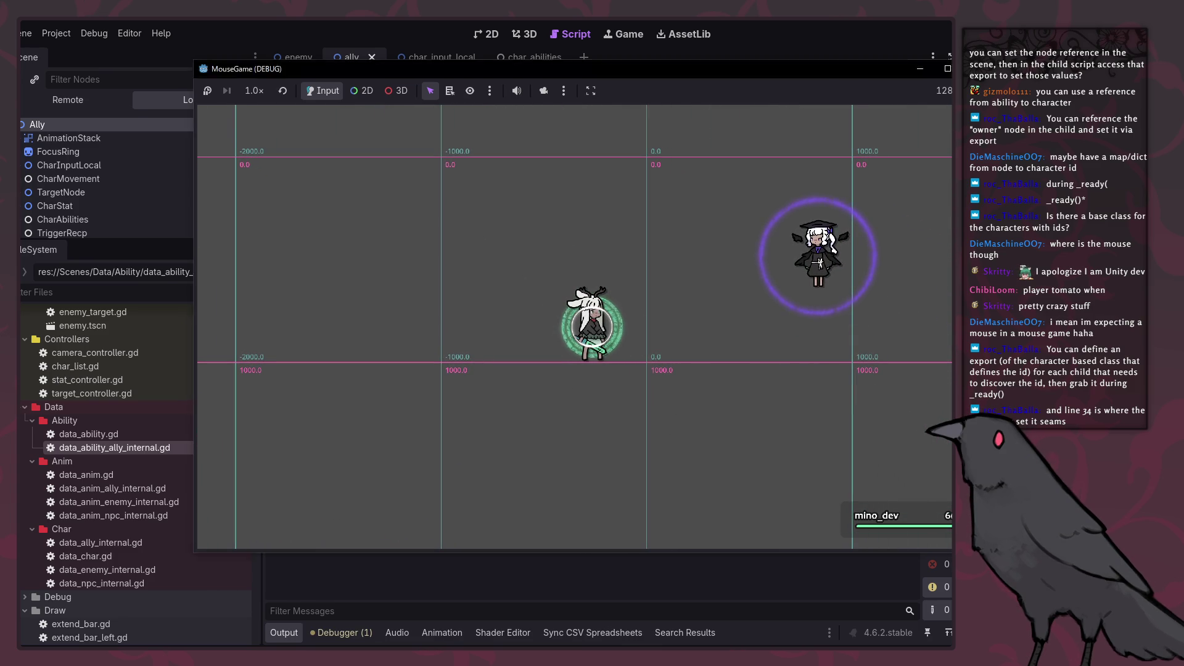
key(F8)
Step: Switch to the enemy scene tab and run the game again, then stop it
click(295, 62)
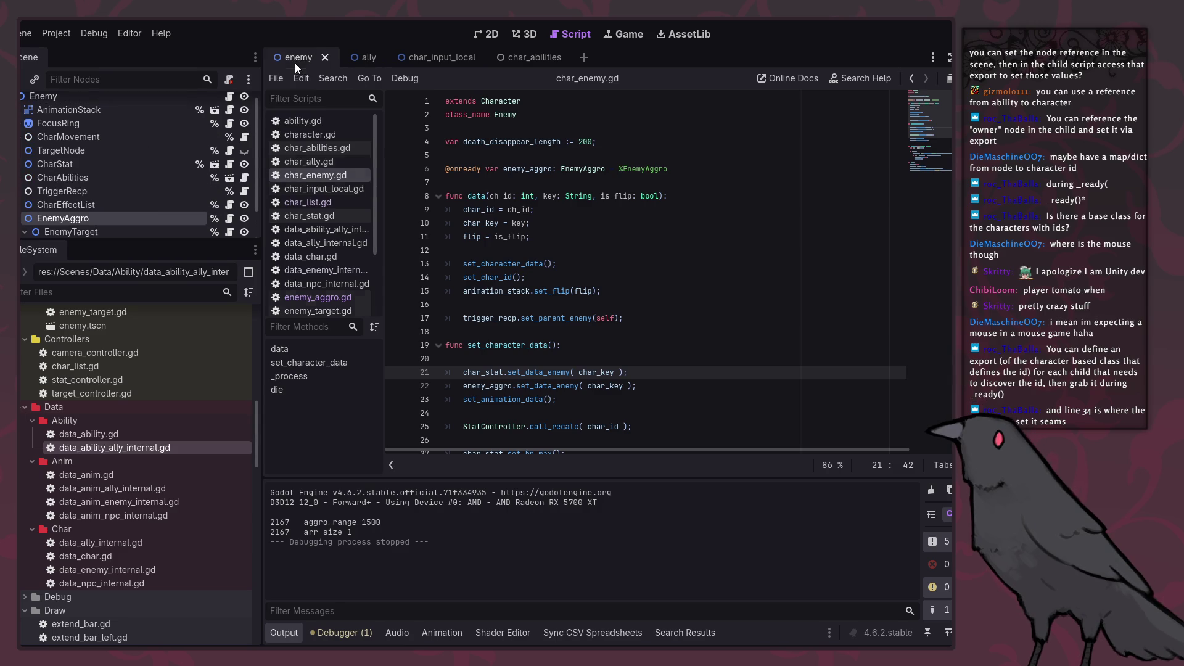
scroll(146, 212, down, 2)
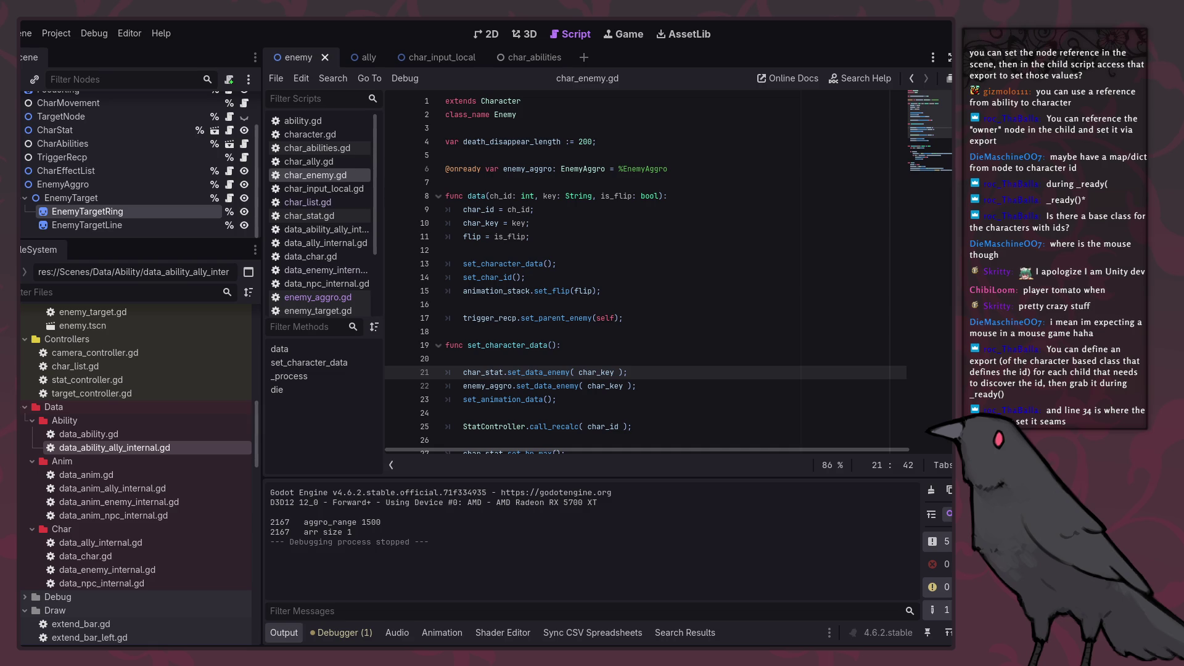
click(752, 304)
key(F5)
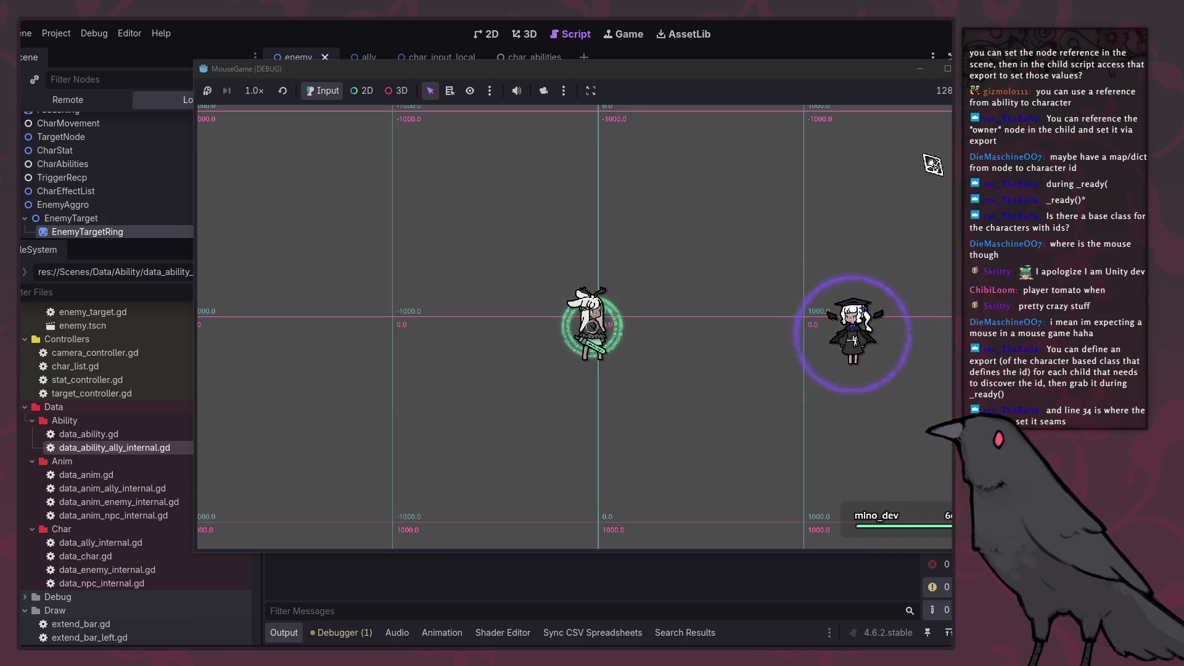
key(F8)
Step: In GameMaker, close the Windows graphics options, Game Options and Texture Groups windows
key(alt+Tab)
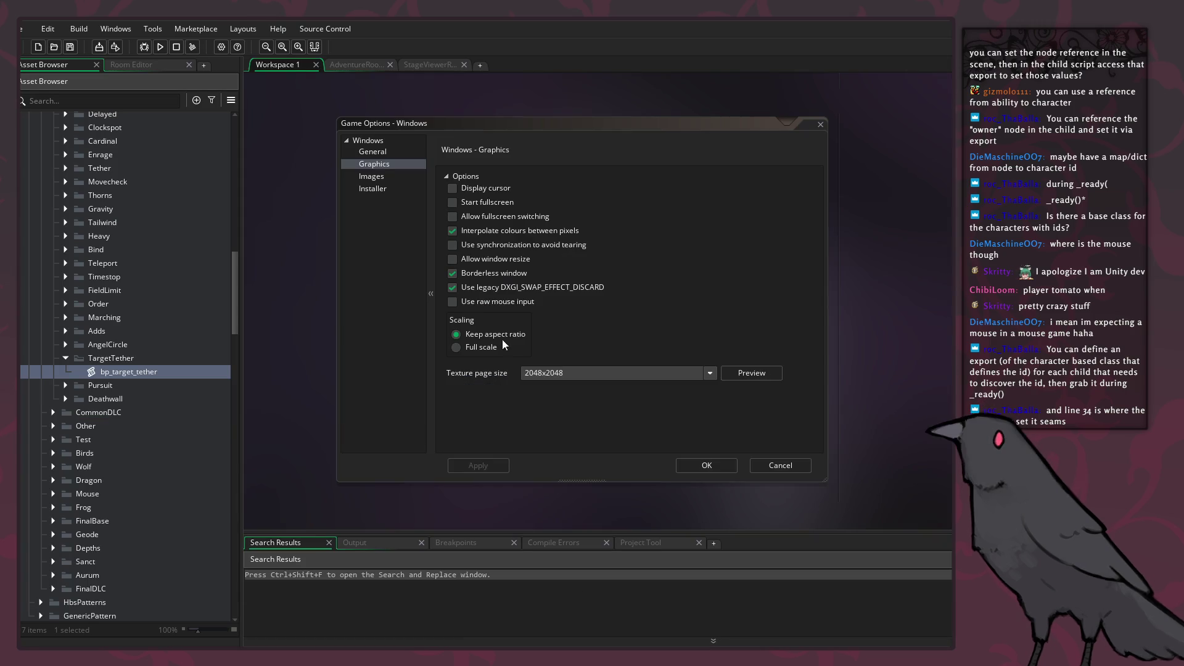
click(782, 373)
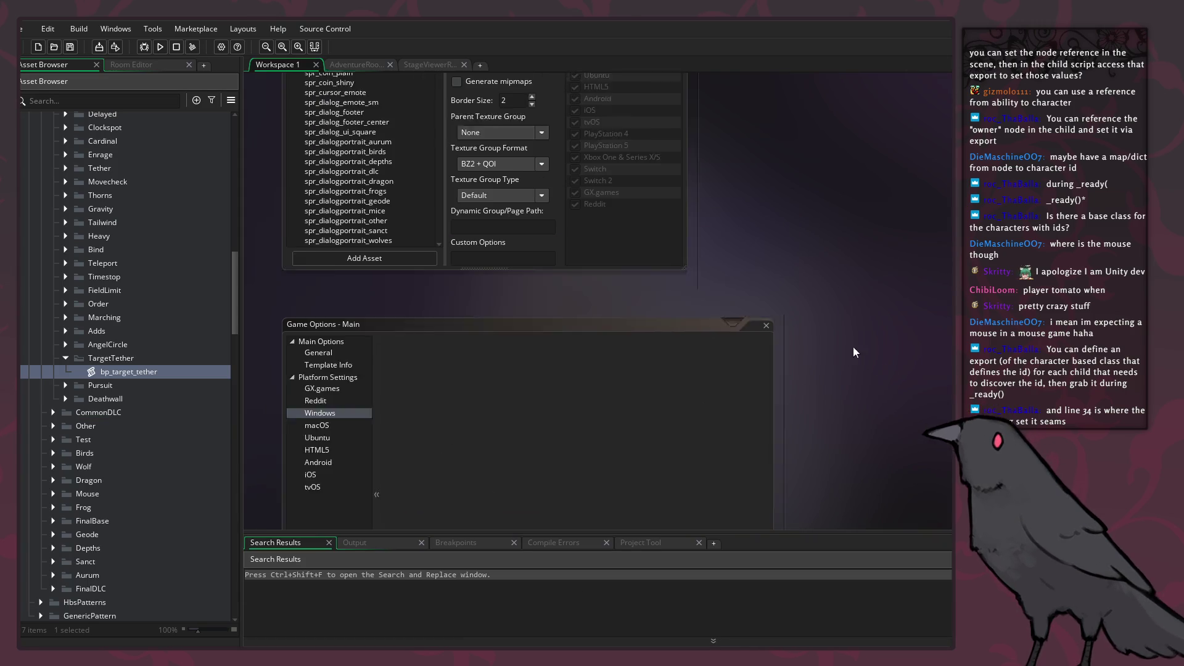
click(766, 345)
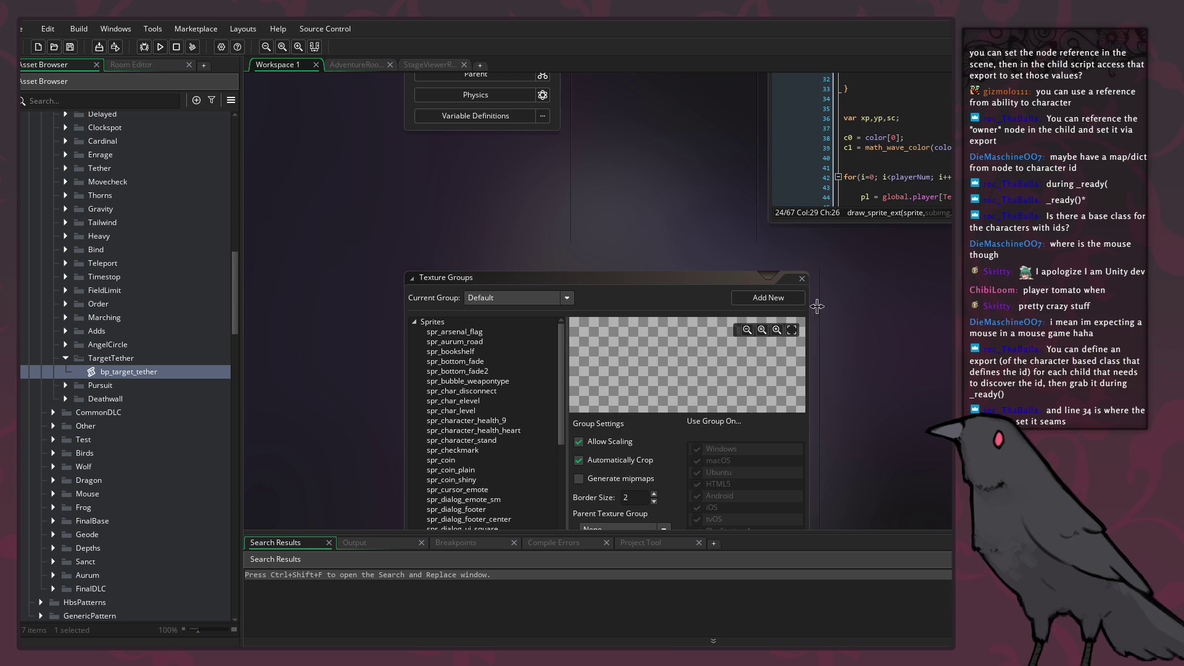
click(802, 278)
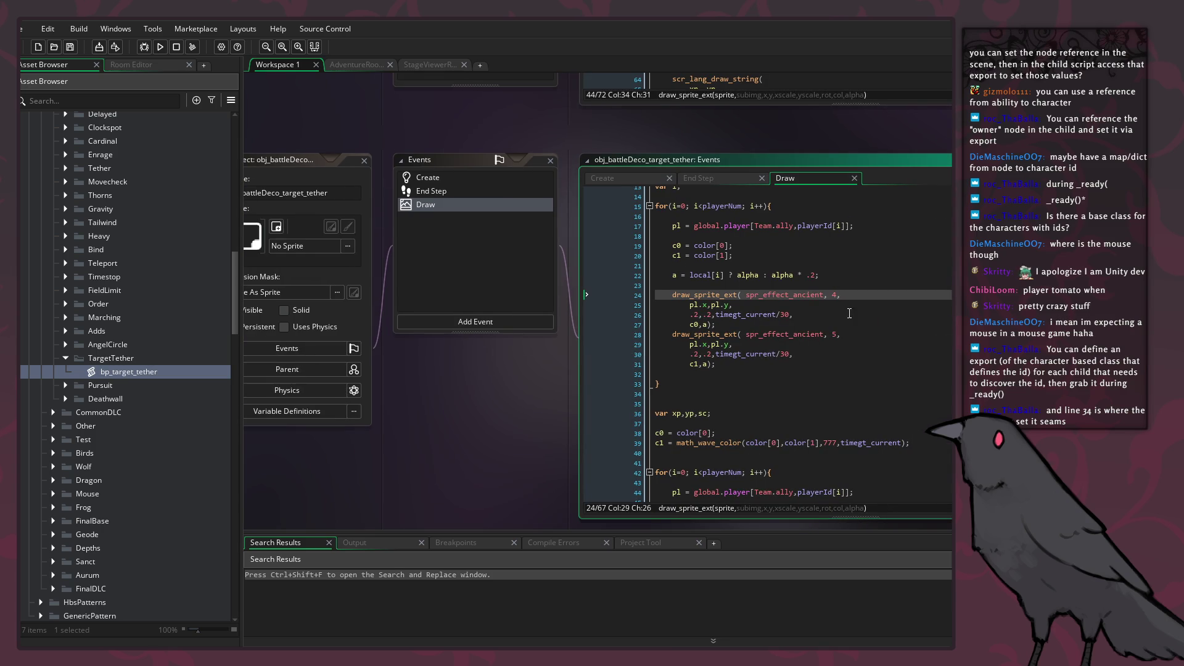
Step: Open the spr_effect_ancient sprite, review the Draw event's color lines, and show the Create event
click(804, 334)
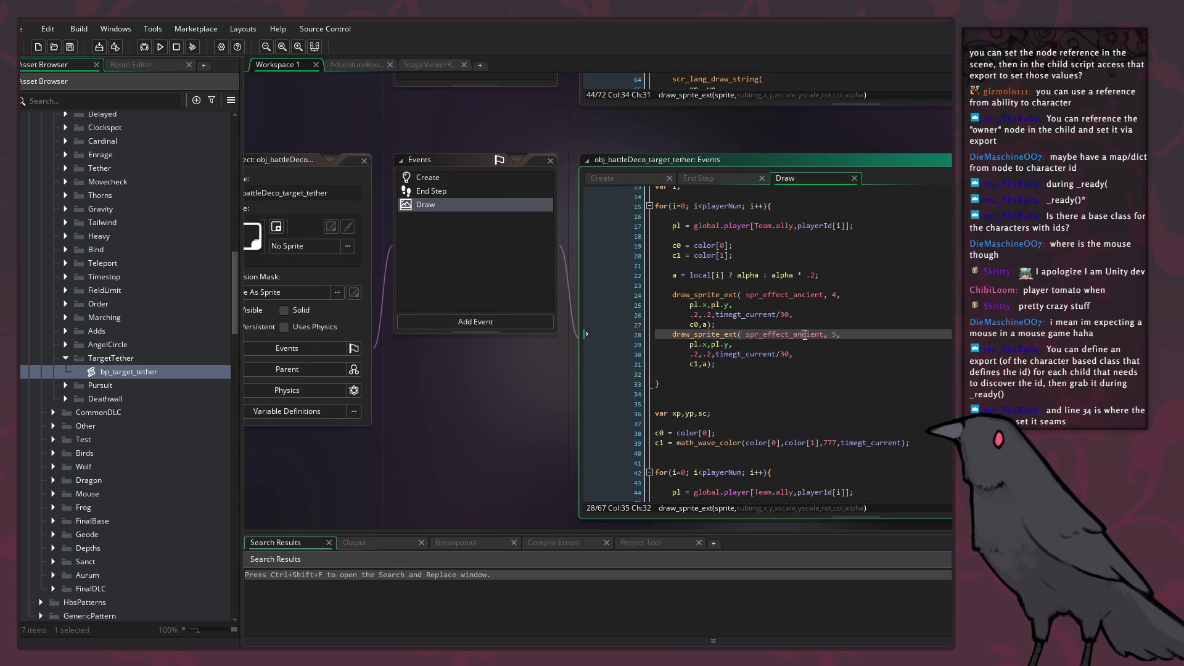
middle_click(805, 334)
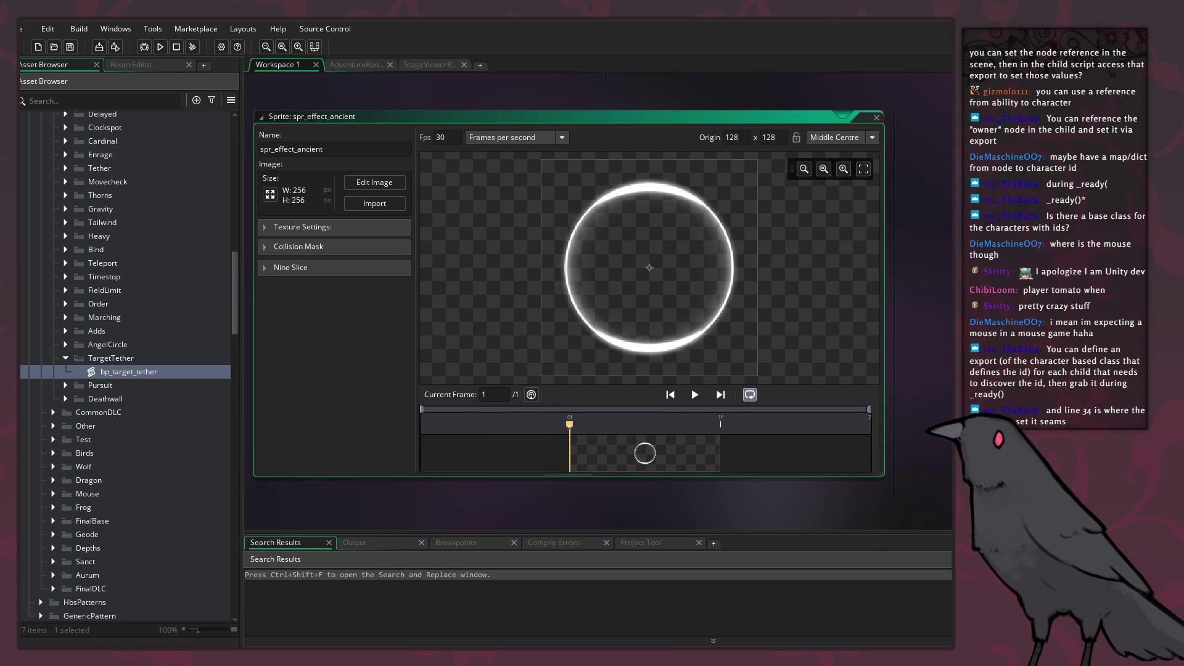
click(789, 271)
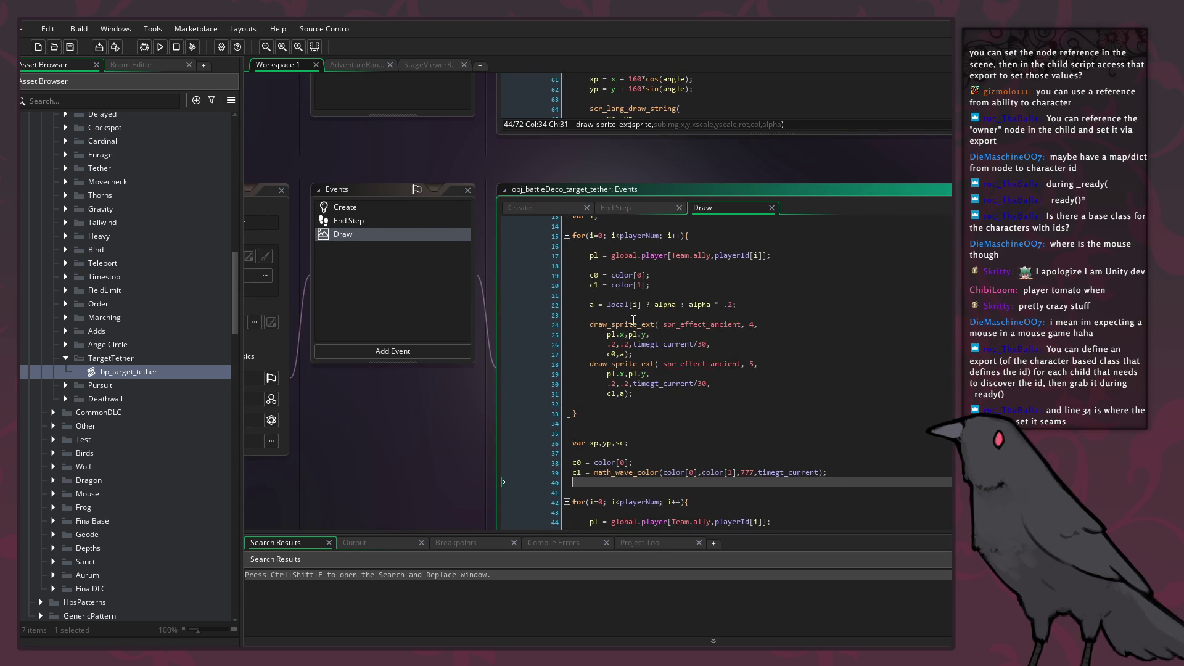
click(629, 354)
click(630, 384)
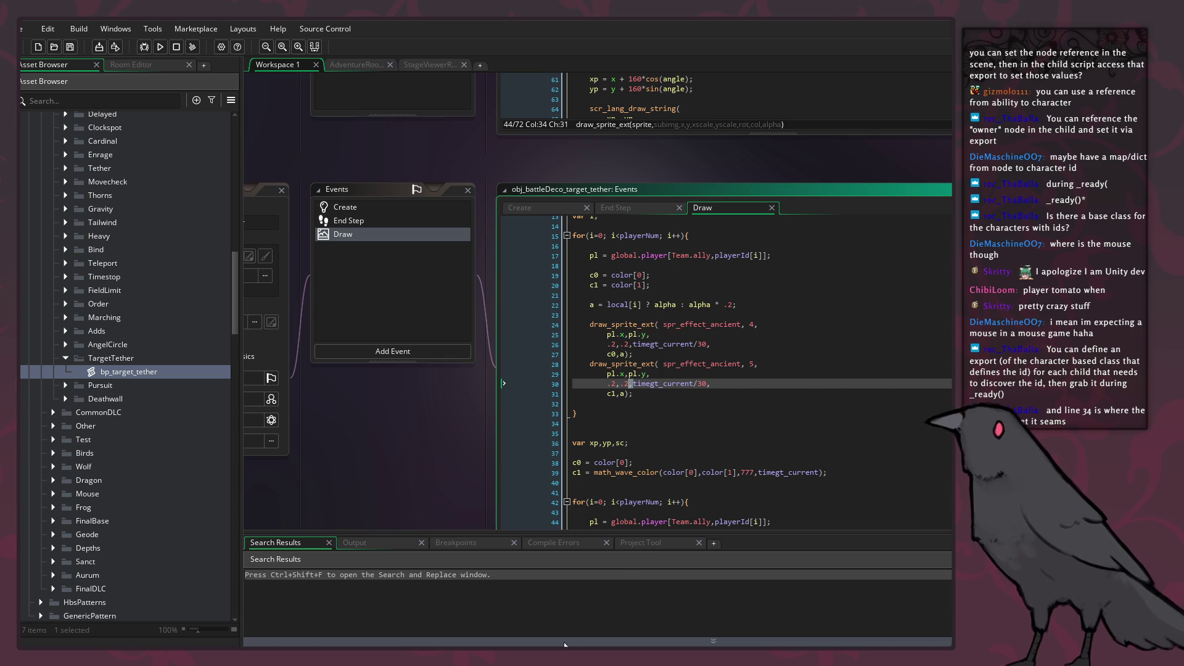
click(629, 275)
click(634, 285)
scroll(675, 311, up, 4)
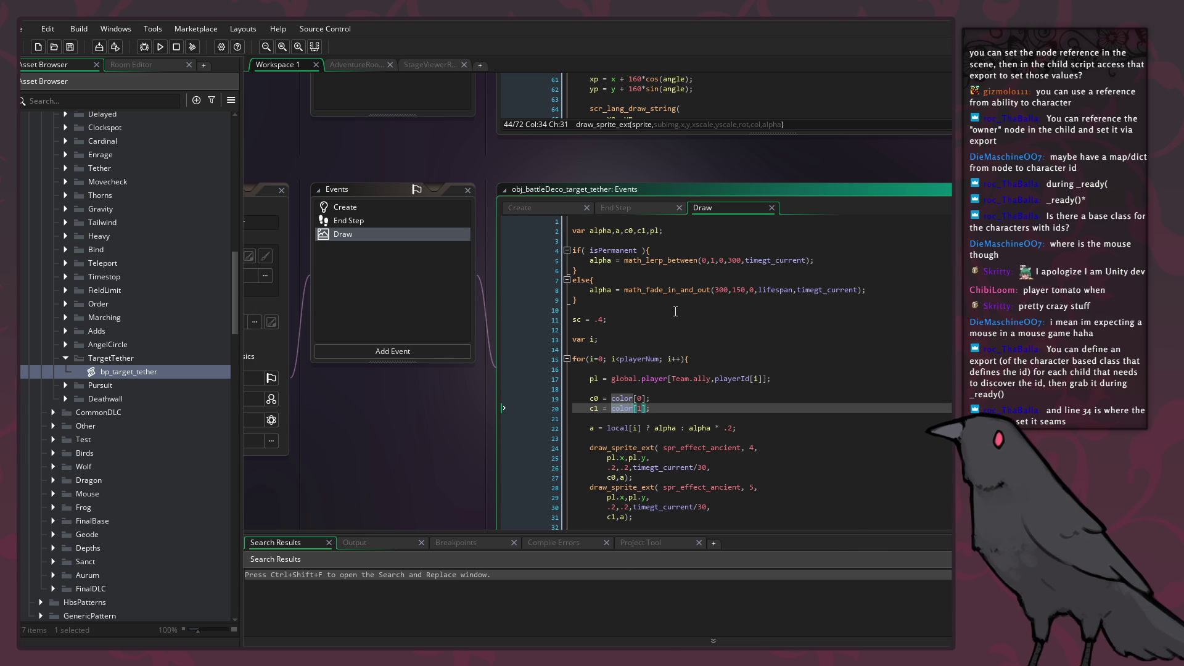
click(631, 399)
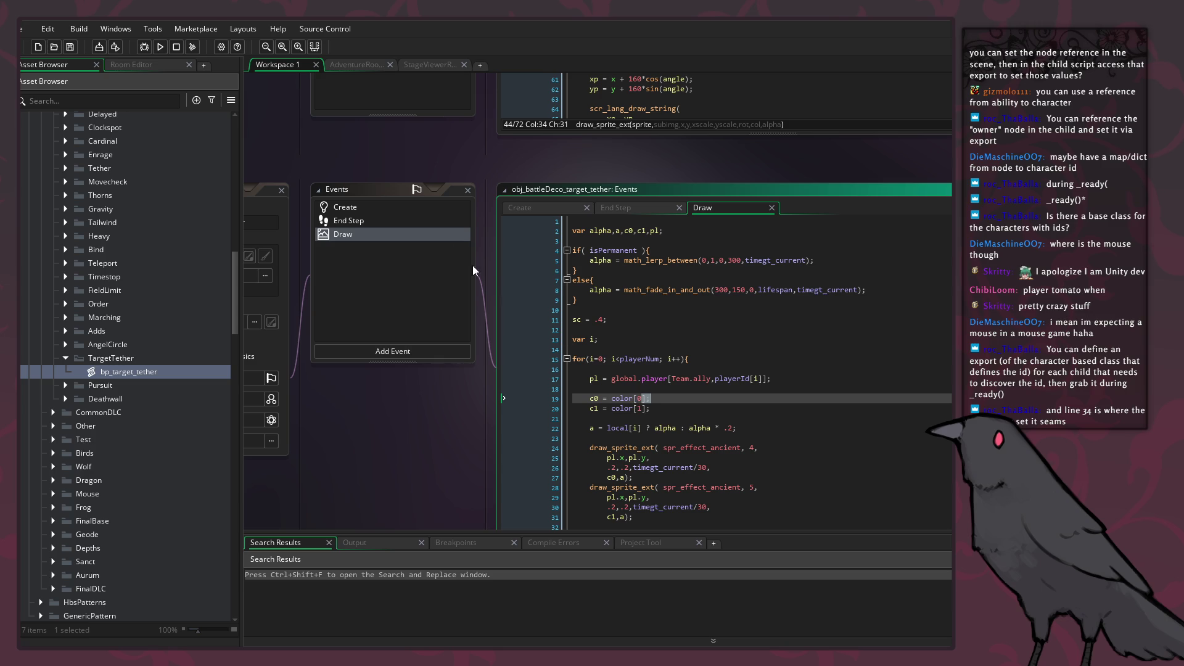
click(432, 210)
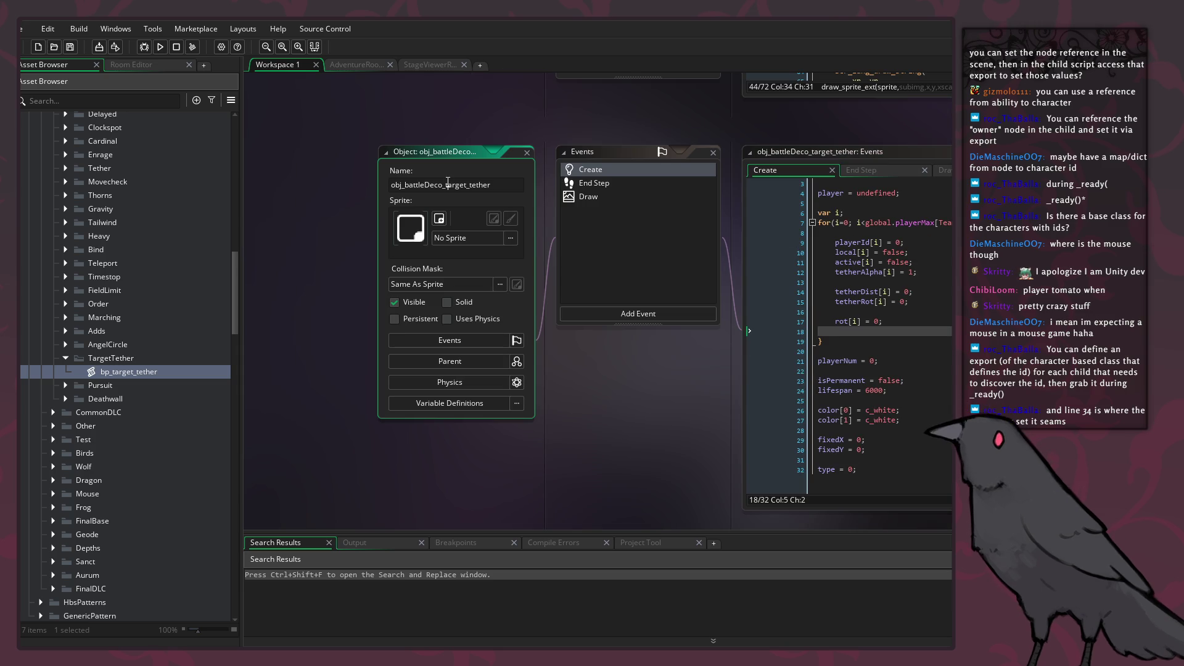
Step: Search the GameMaker project for obj_battleDeco_target_tether, then return to the Godot editor
click(919, 292)
key(ctrl+shift+f)
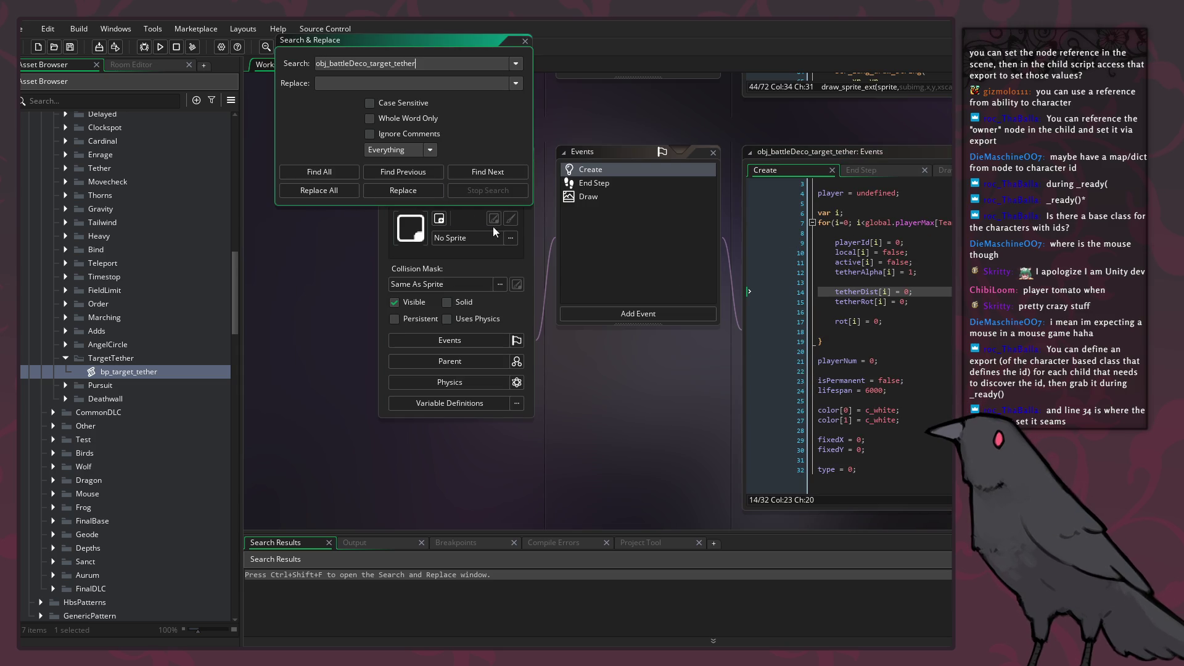
key(Return)
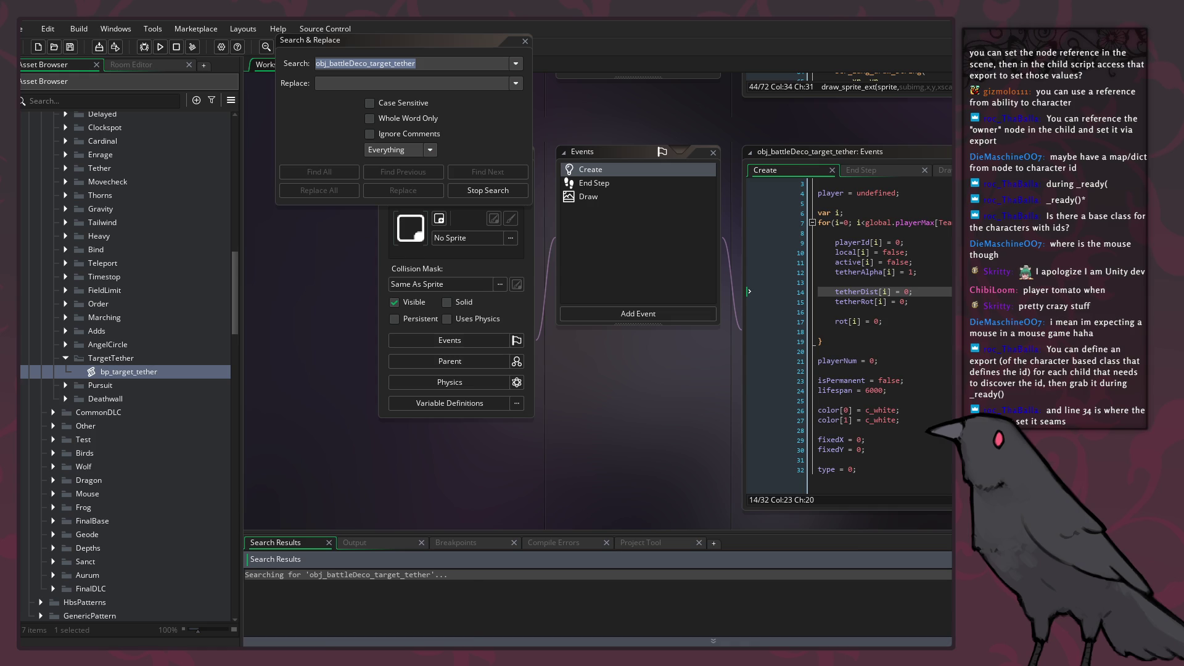
mouse_move(405, 660)
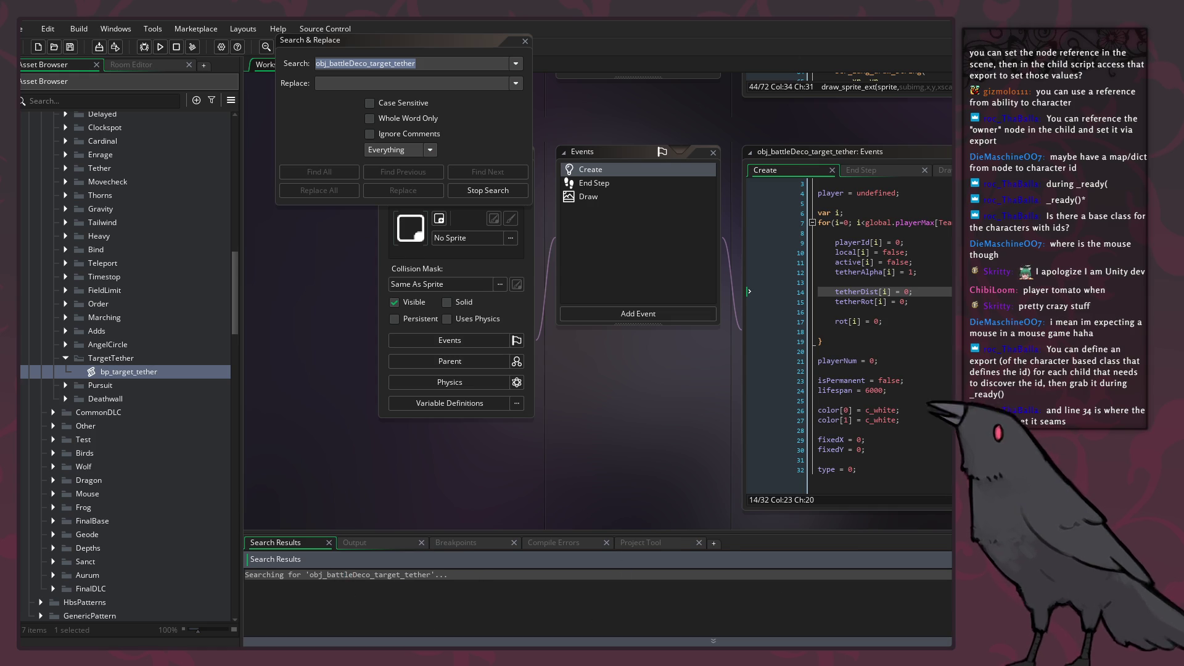
click(405, 661)
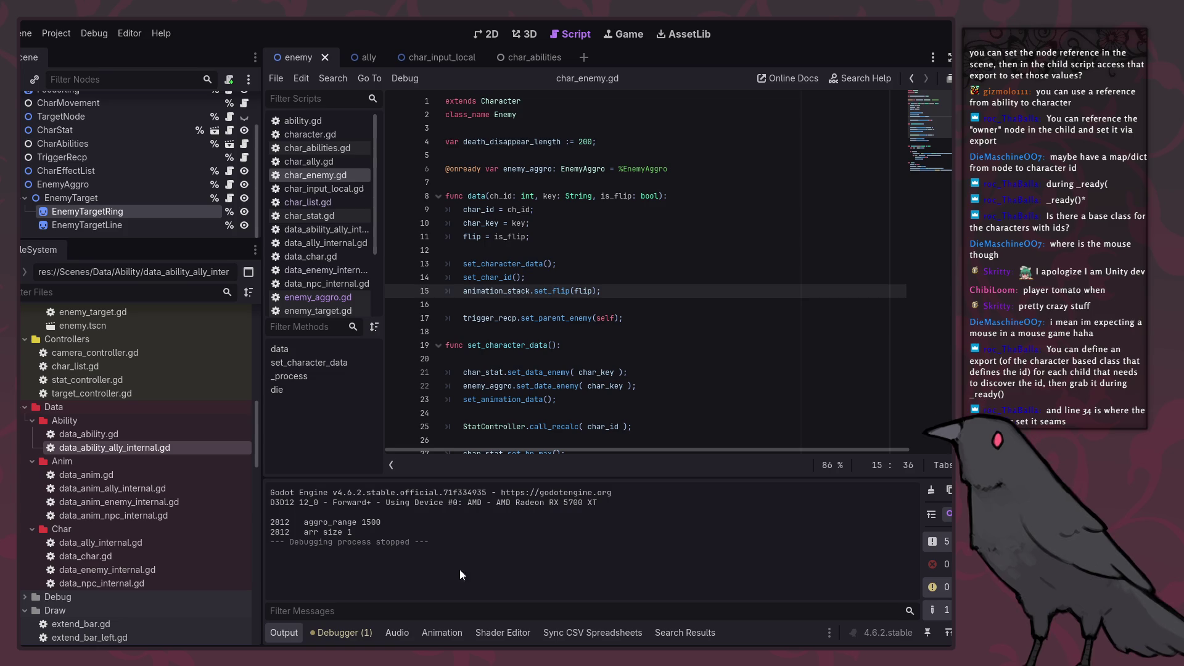
Step: Duplicate EnemyTargetRing into EnemyTargetRing2, save the enemy scene, and open enemy_target.gd
click(690, 372)
click(691, 325)
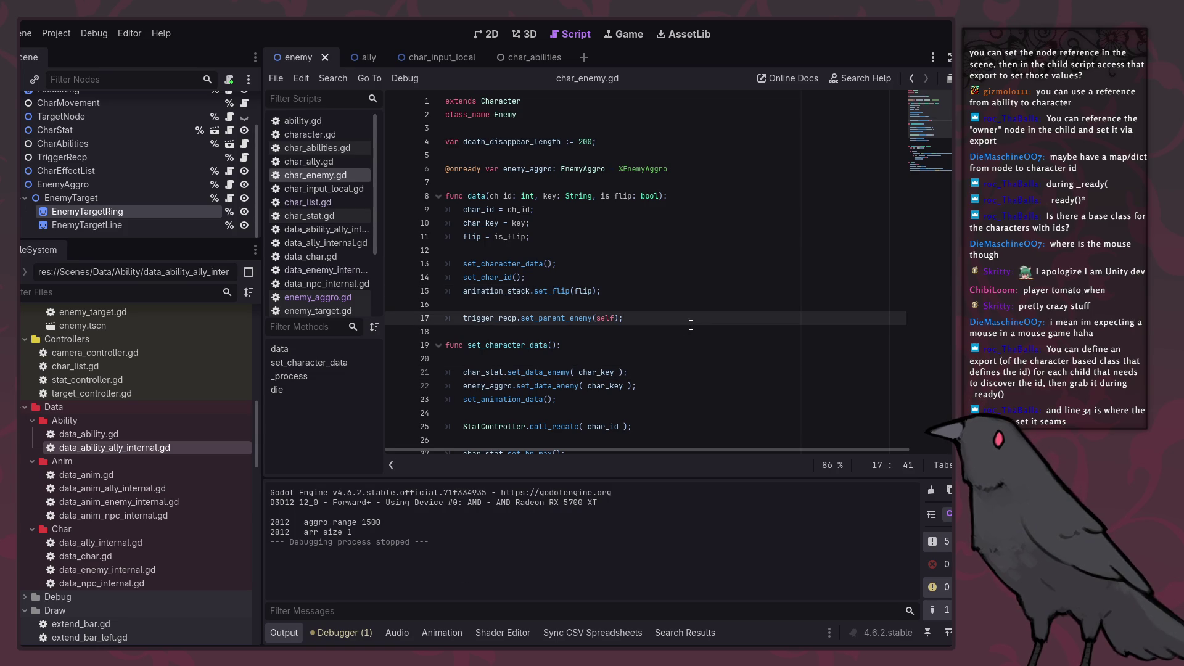
click(685, 333)
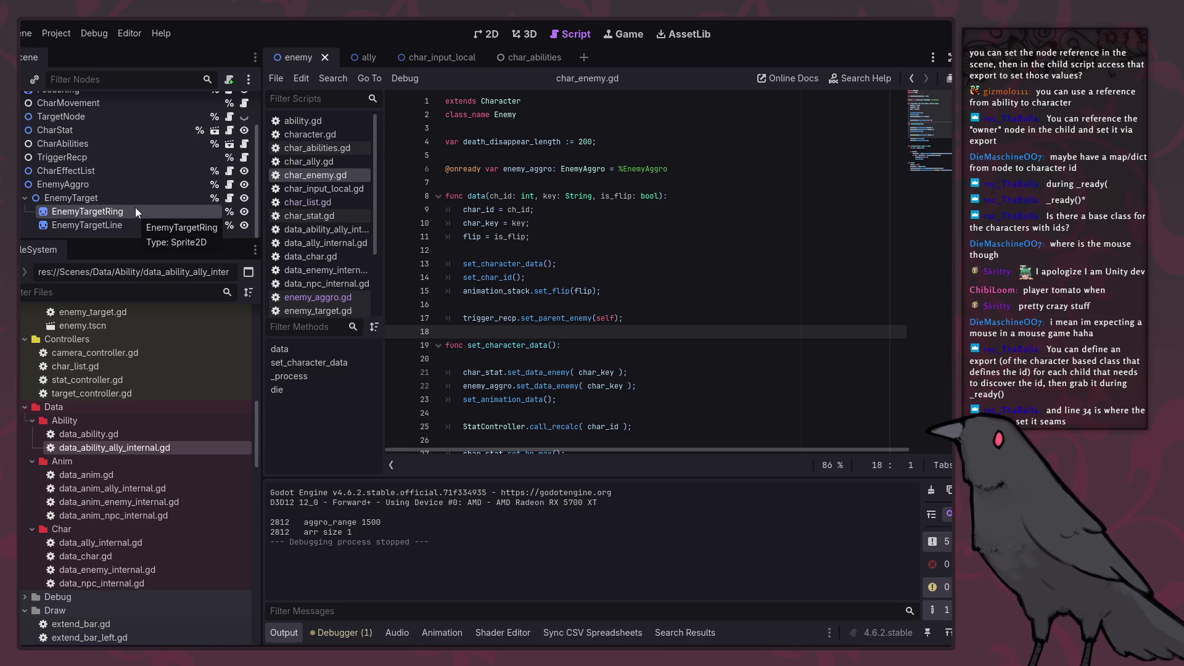
right_click(119, 212)
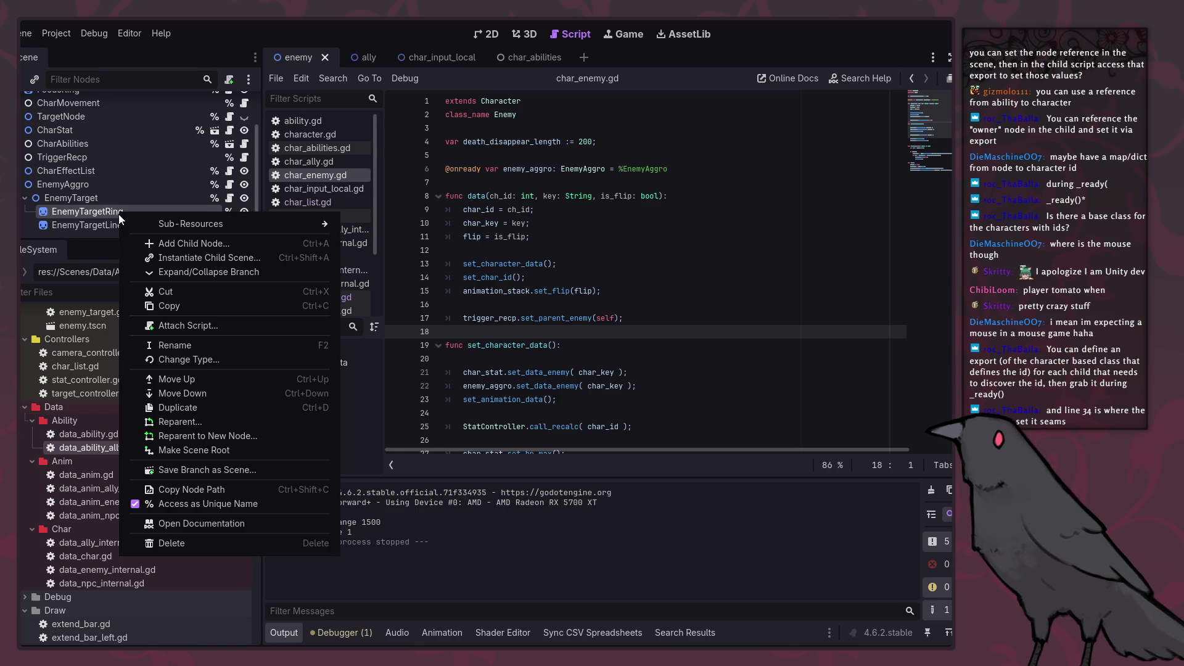
click(198, 408)
scroll(162, 231, down, 1)
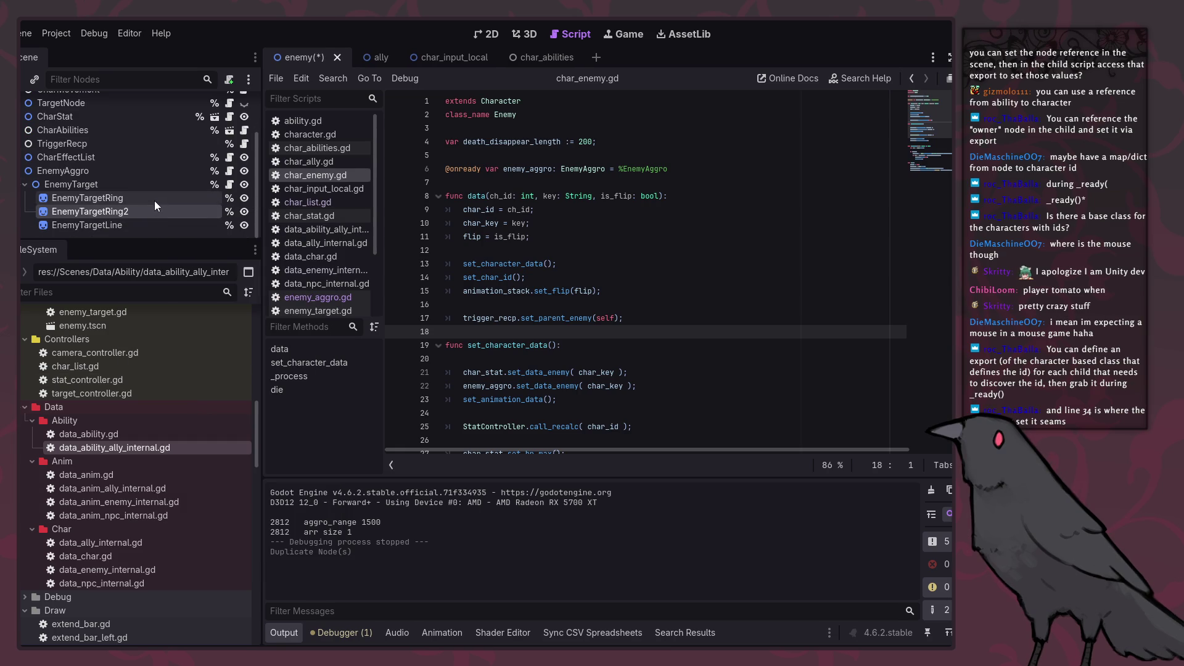
key(ctrl+s)
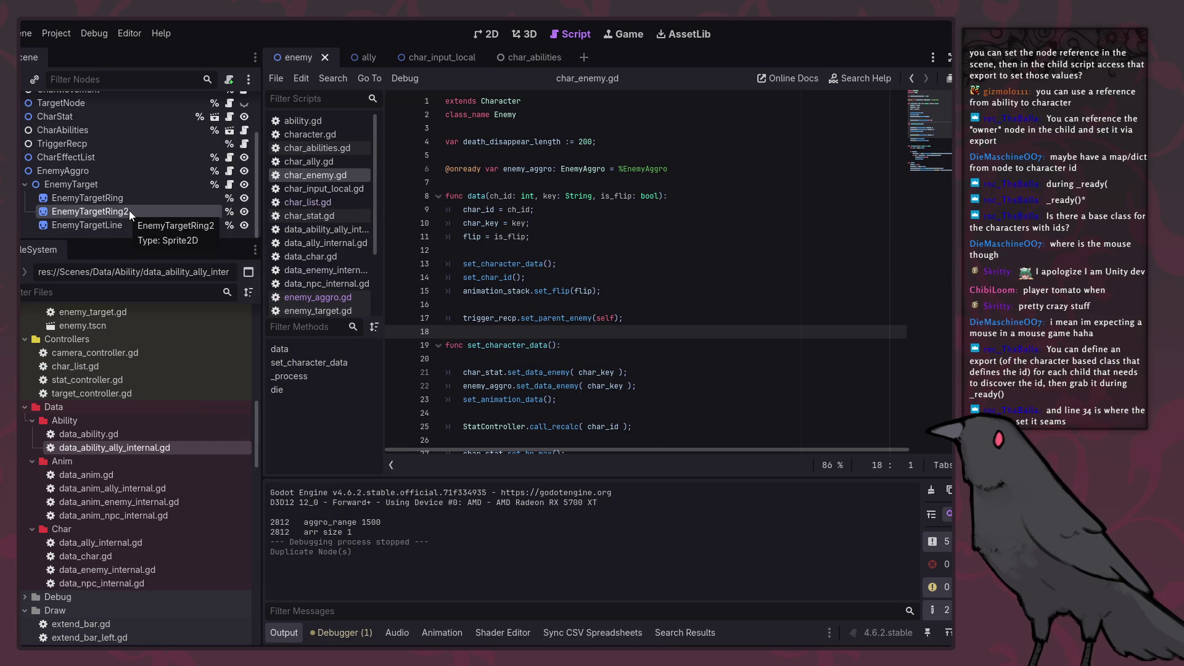
click(229, 185)
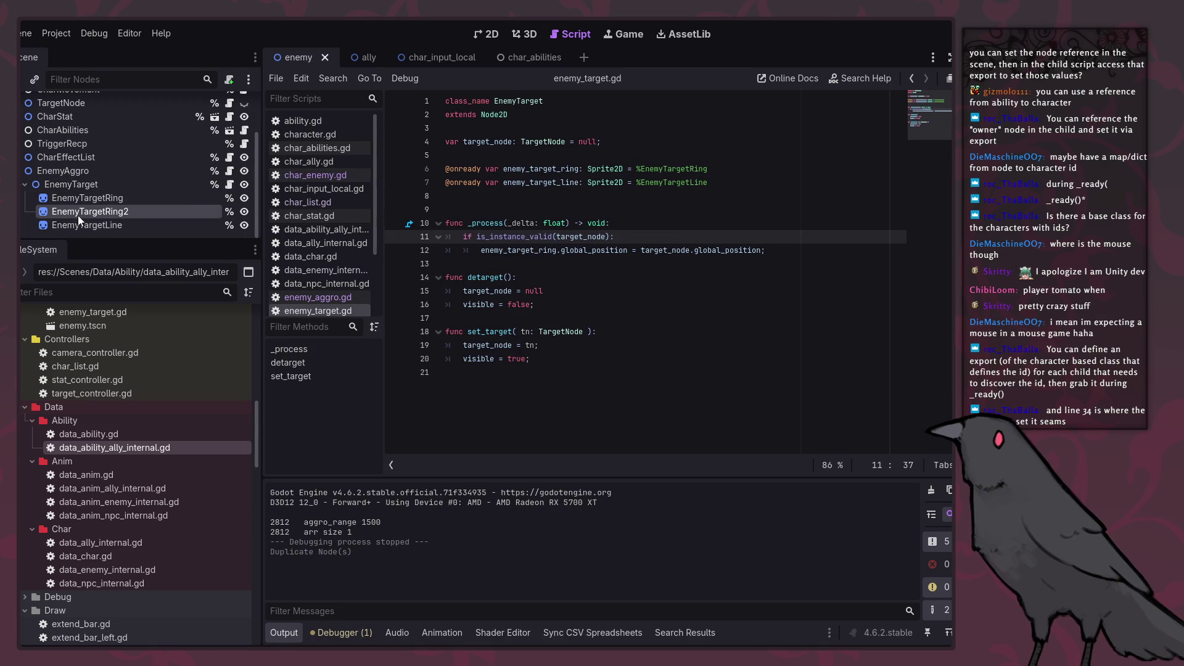
Step: Add an onready reference to EnemyTargetRing2 above the line reference and save enemy_target.gd
mouse_move(78, 216)
mouse_down()
mouse_move(488, 213)
mouse_move(717, 194)
mouse_up()
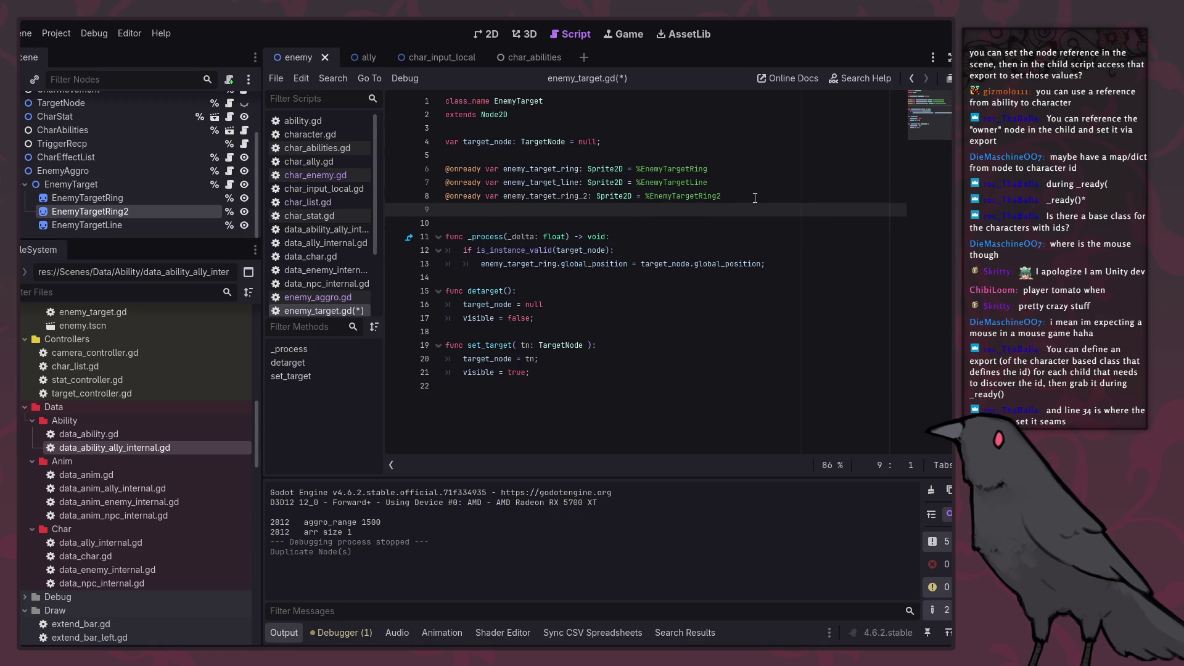
click(754, 197)
key(alt+Up)
key(ctrl+s)
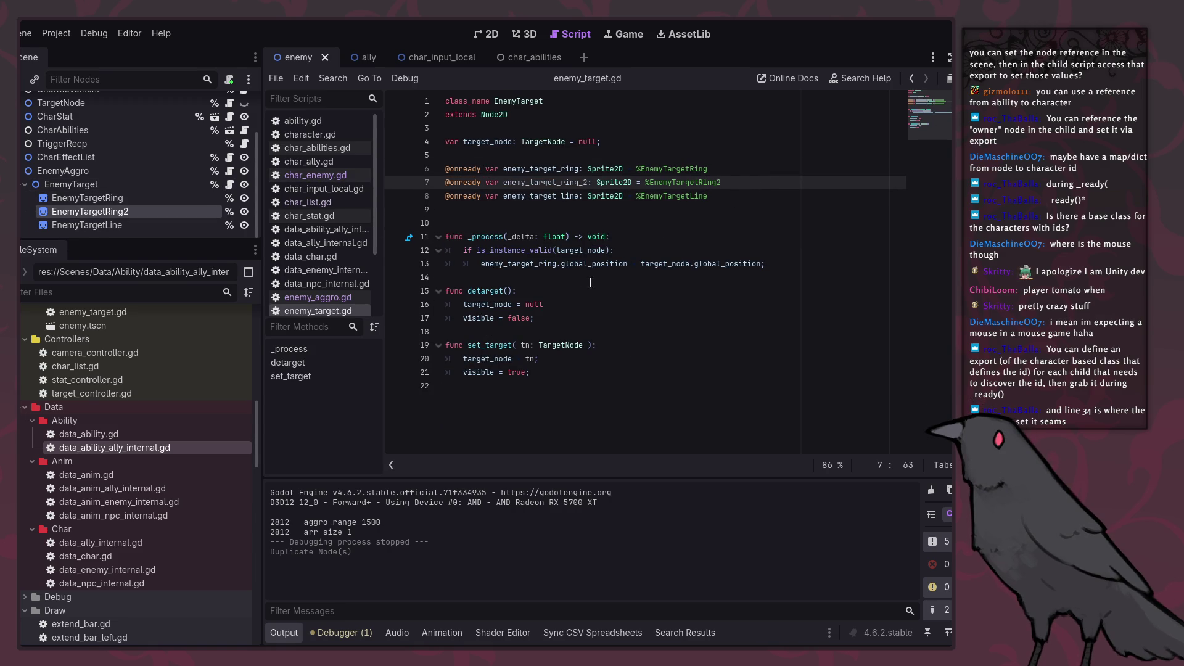
Step: Create a new set_color(col: Color) function after _process
mouse_move(561, 267)
click(546, 361)
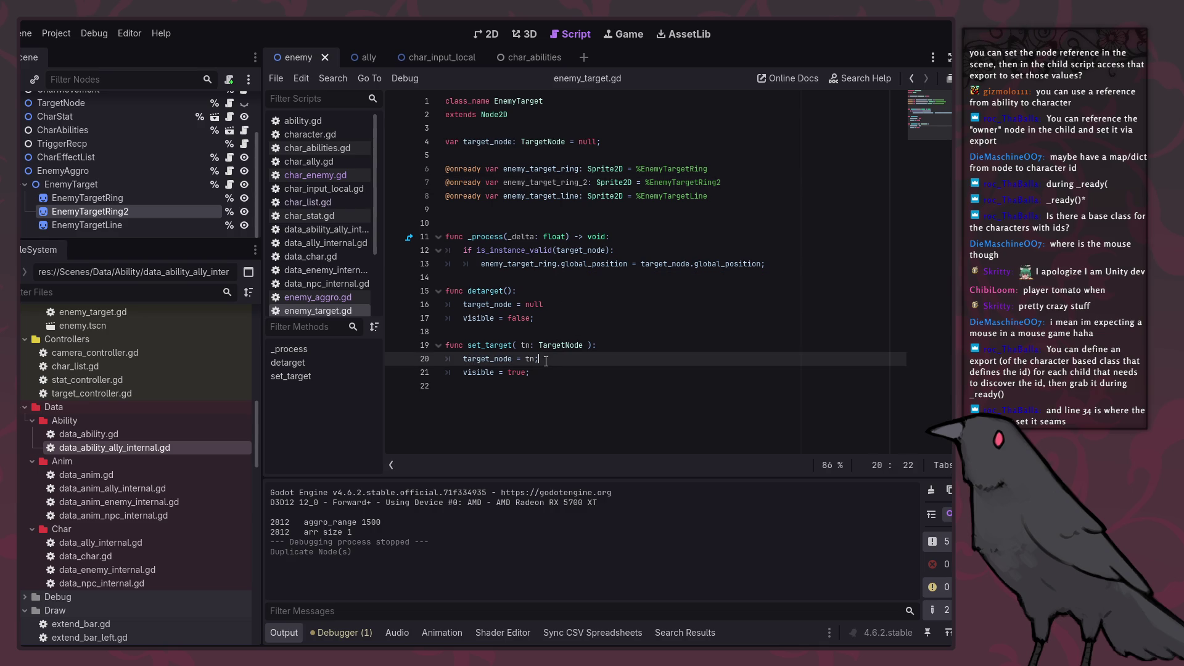
click(575, 278)
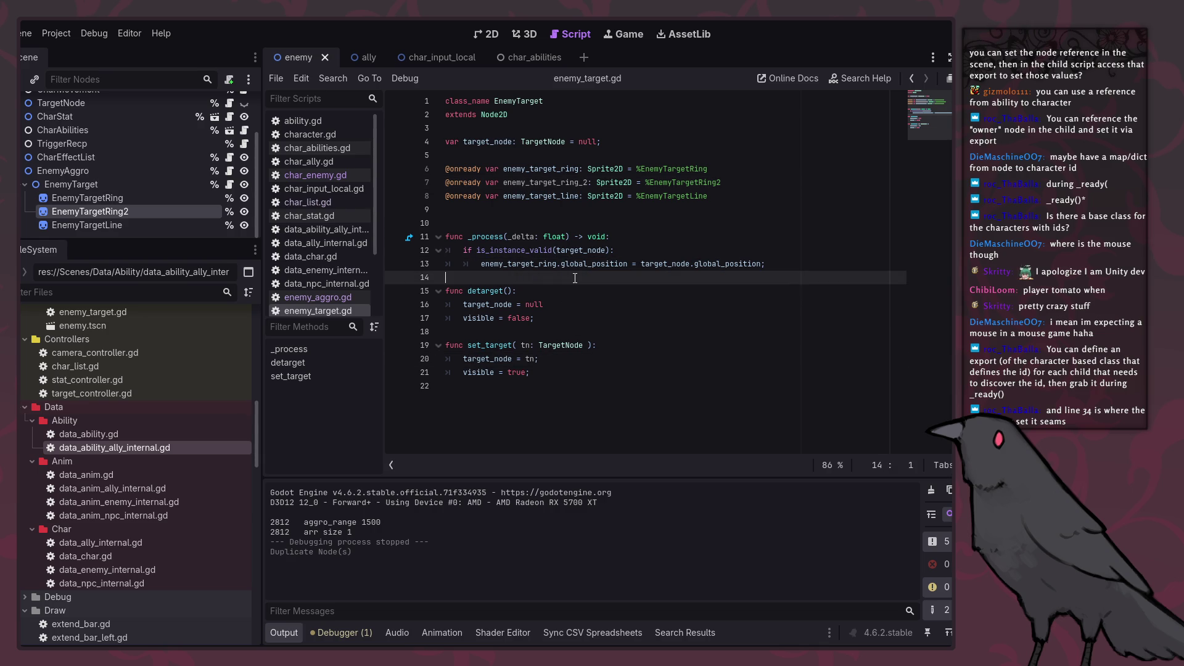
key(Return)
key(Return)
key(Up)
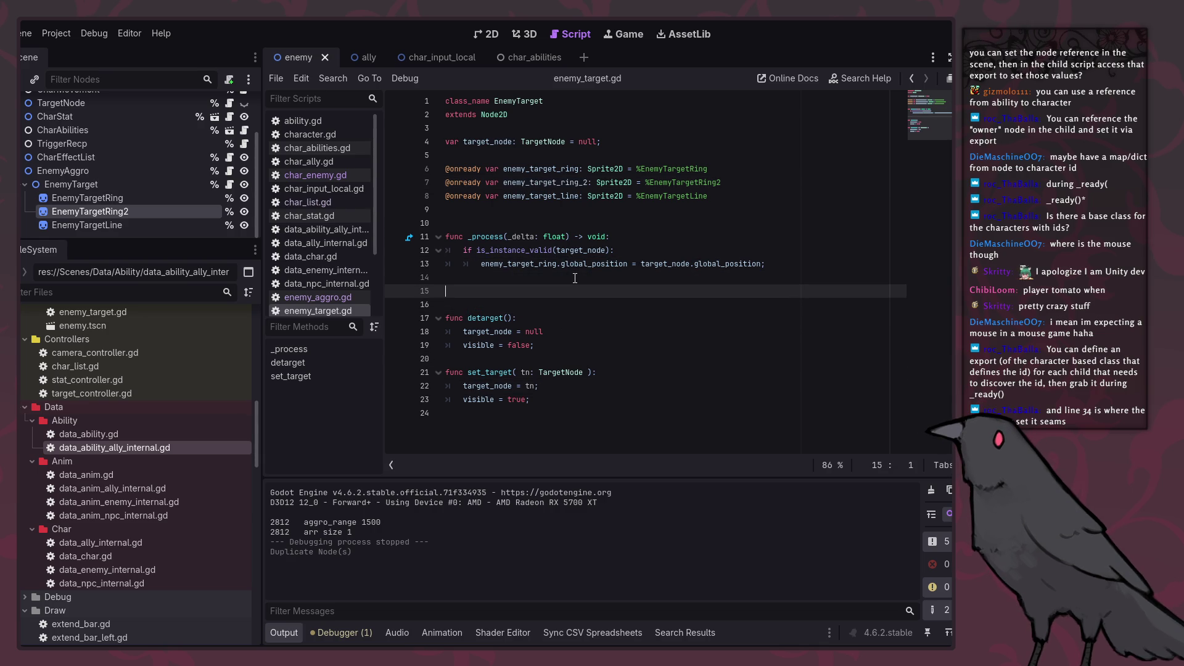
text(_co)
text(c)
key(BackSpace)
key(Return)
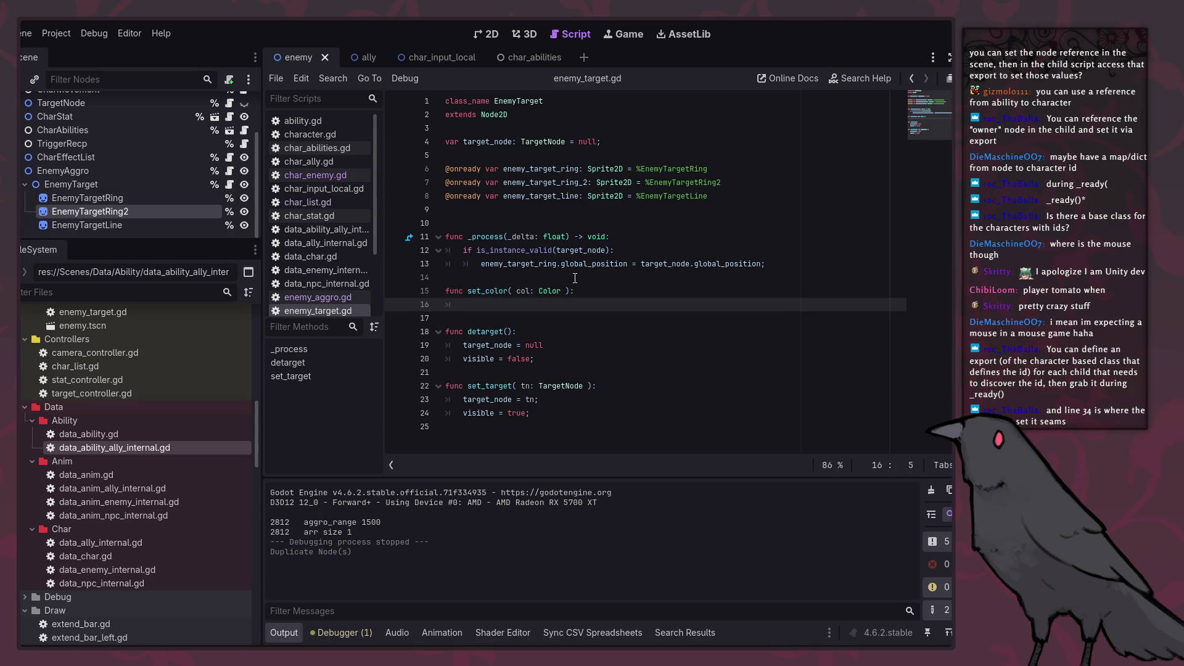
Step: Make set_color set enemy_target_ring_2.modulate to Color.BLACK
click(556, 188)
click(532, 301)
text(.modu)
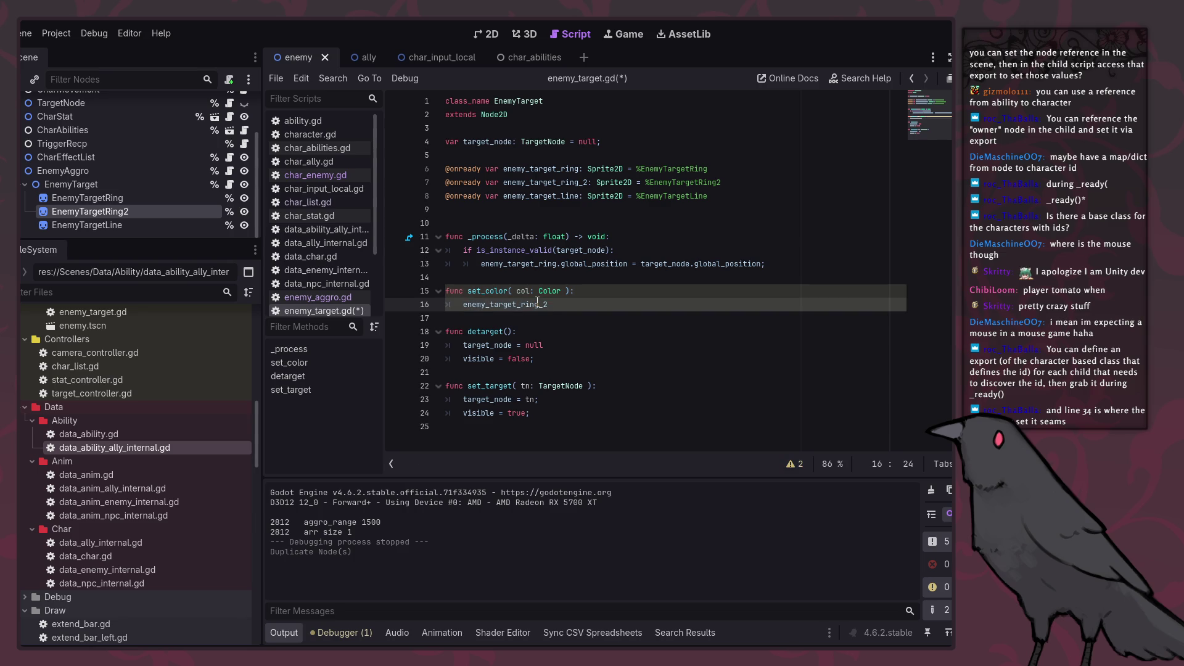
key(Return)
text(Co)
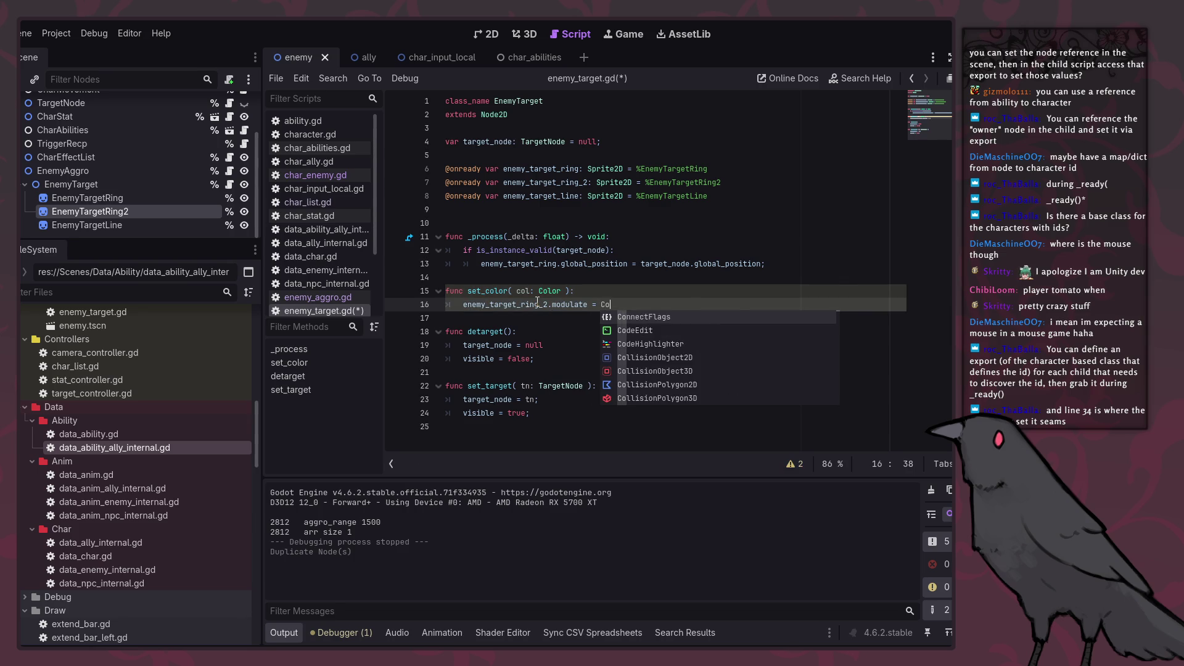
text(lor.BLACK;)
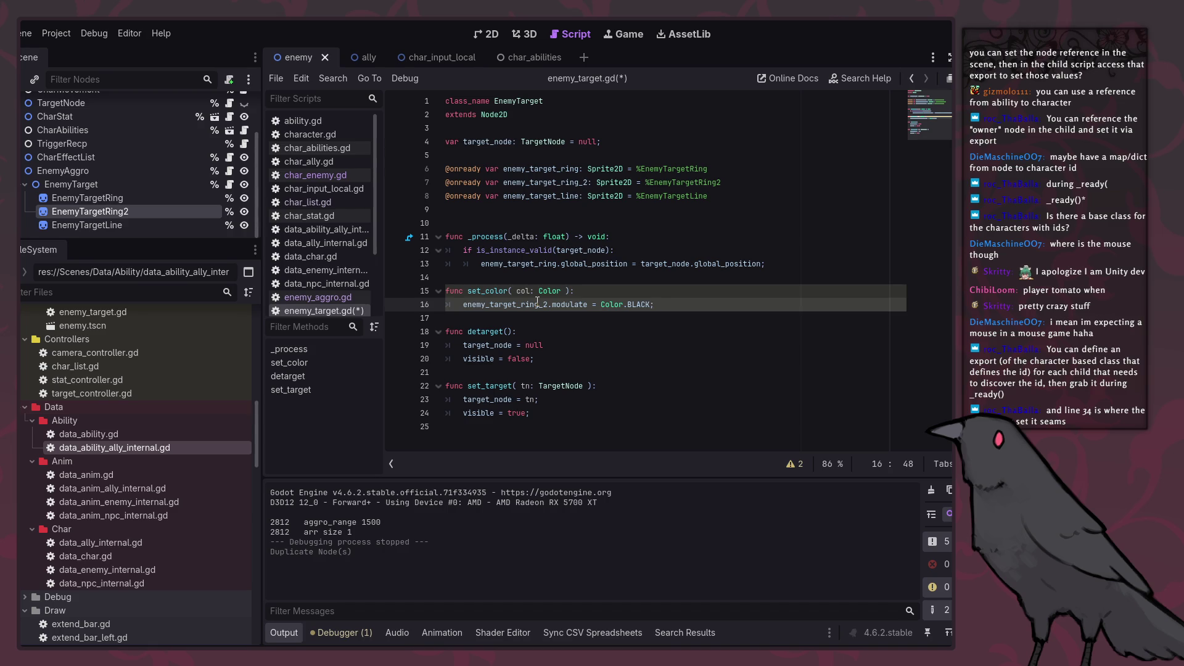
Step: Add a second set_color line setting enemy_target_ring.modulate to col
key(ctrl+shift+d)
double_click(555, 164)
key(ctrl+c)
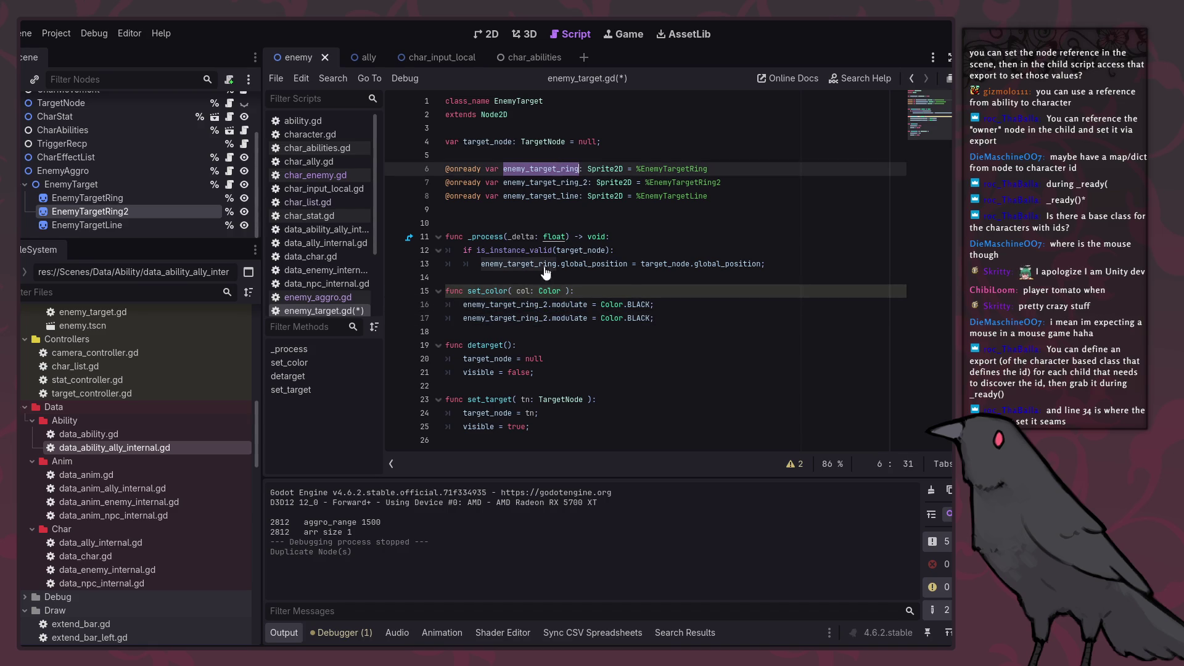
double_click(518, 305)
key(ctrl+v)
click(526, 291)
key(ctrl+c)
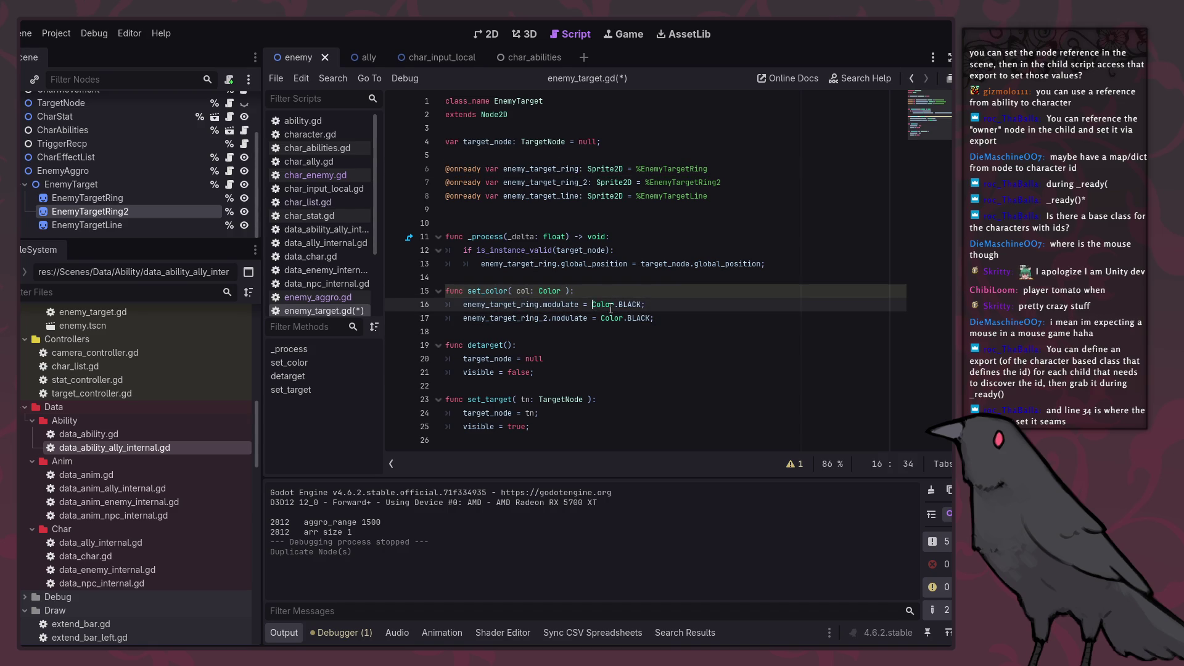
drag(592, 304, 646, 305)
key(ctrl+v)
click(679, 290)
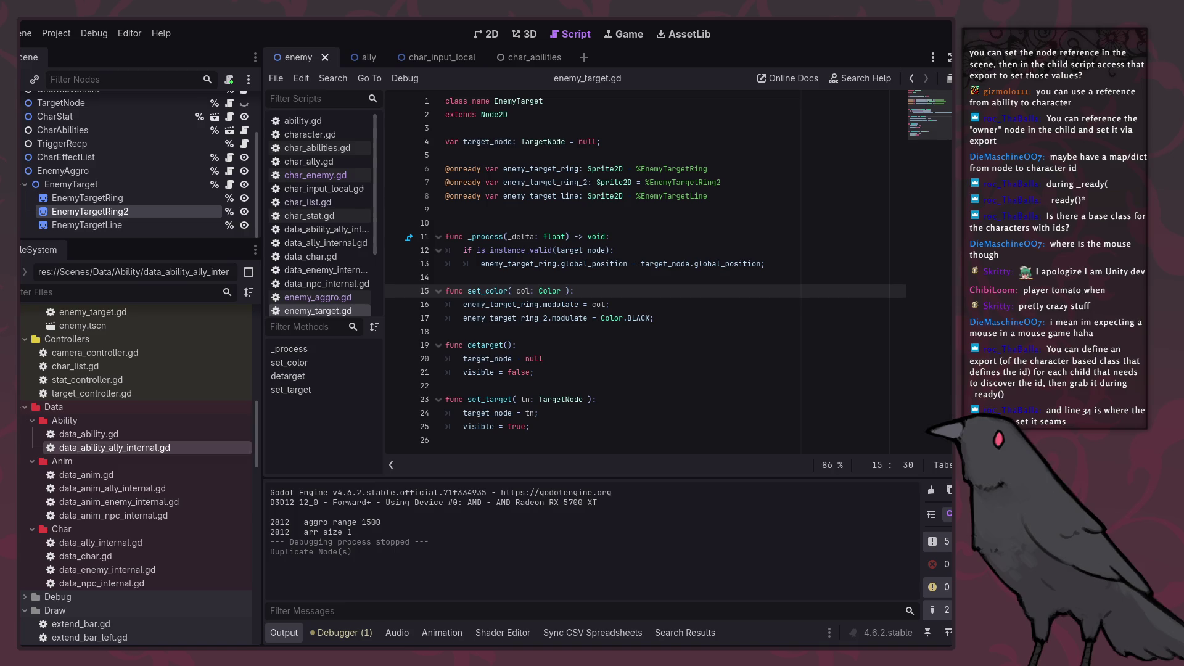
key(alt+Tab)
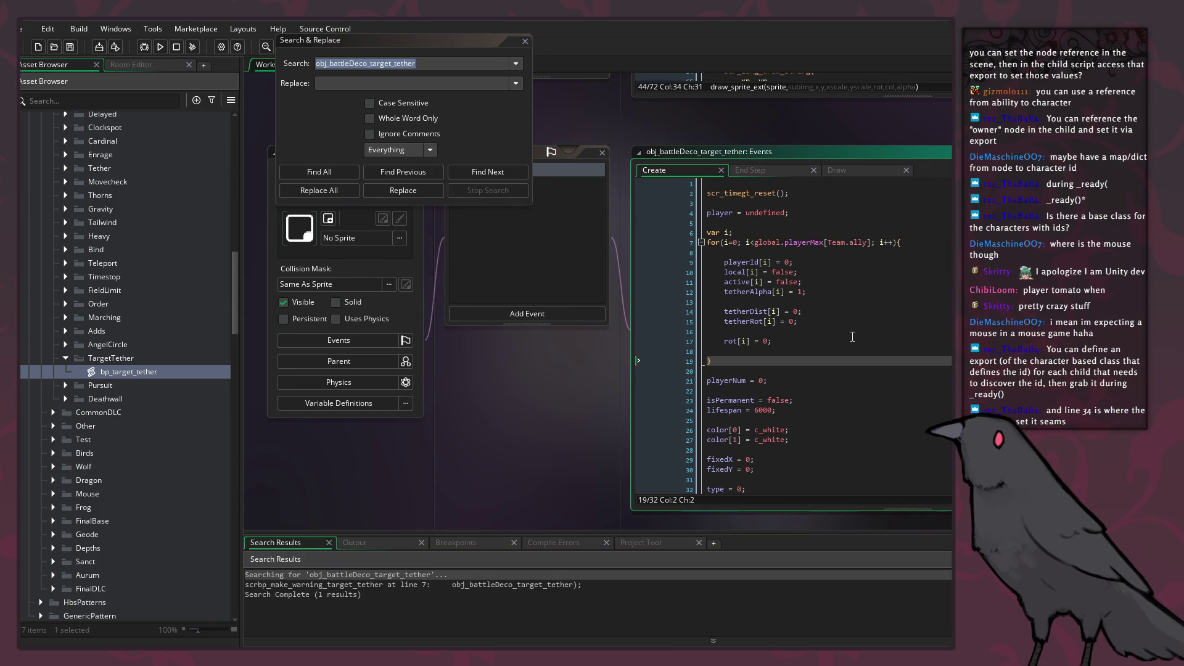
Step: Review the tether's Draw event draw calls using spr_effect_line_9sl and close the search panel
click(849, 166)
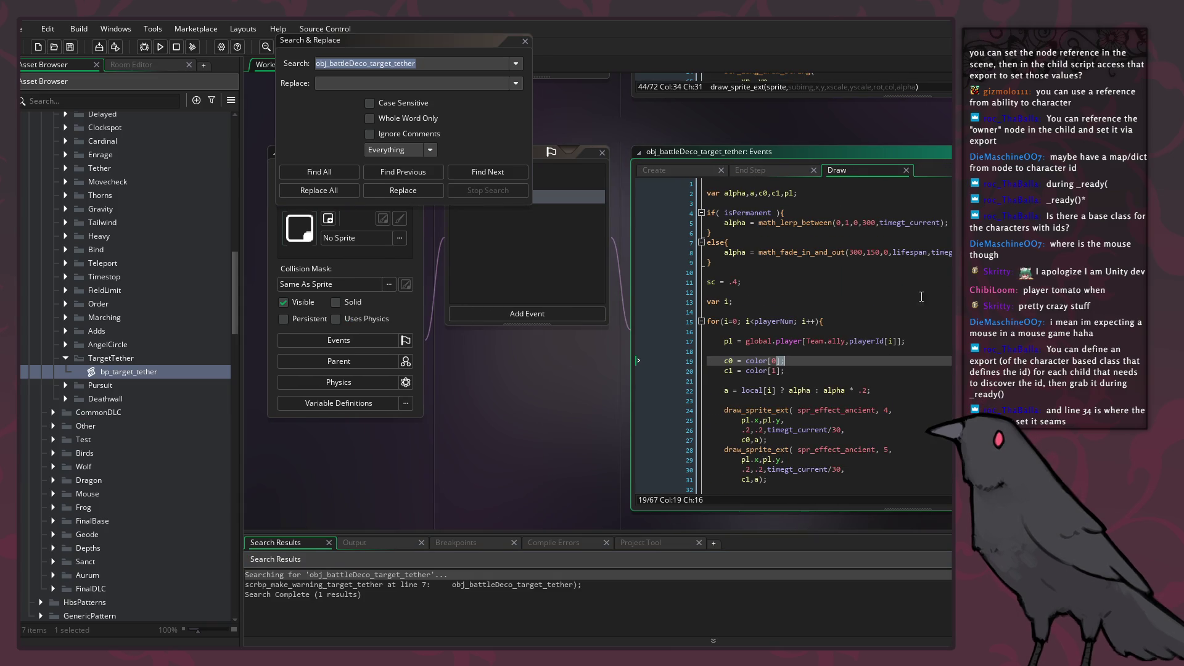
scroll(841, 396, down, 10)
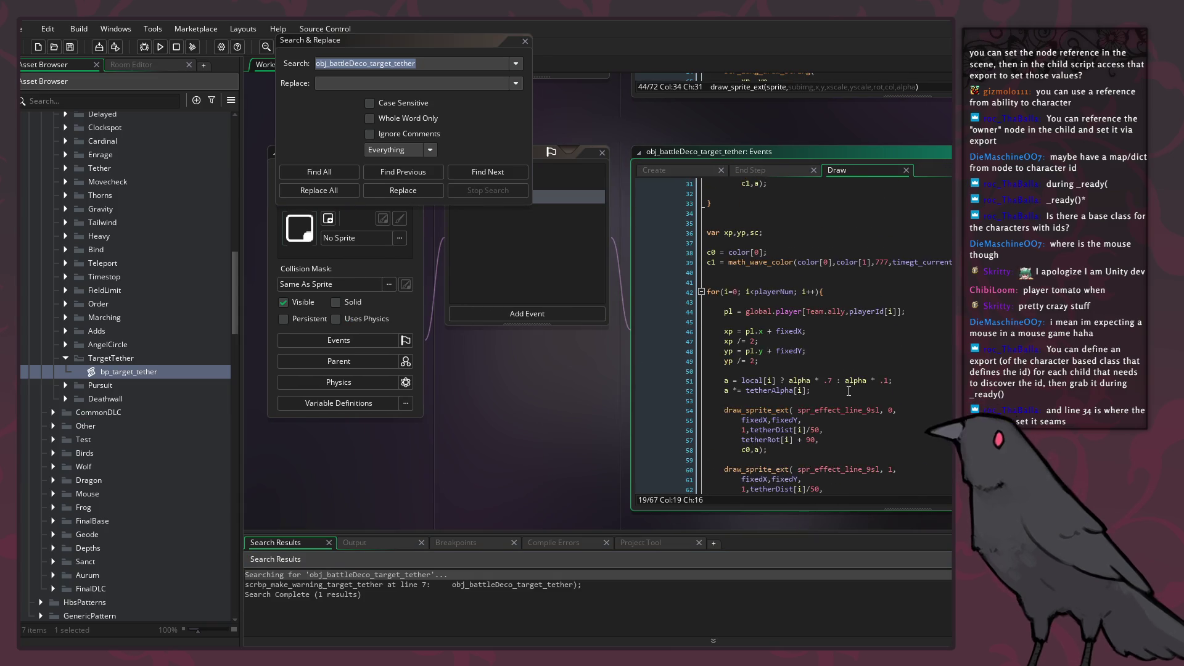
double_click(851, 386)
scroll(857, 396, down, 2)
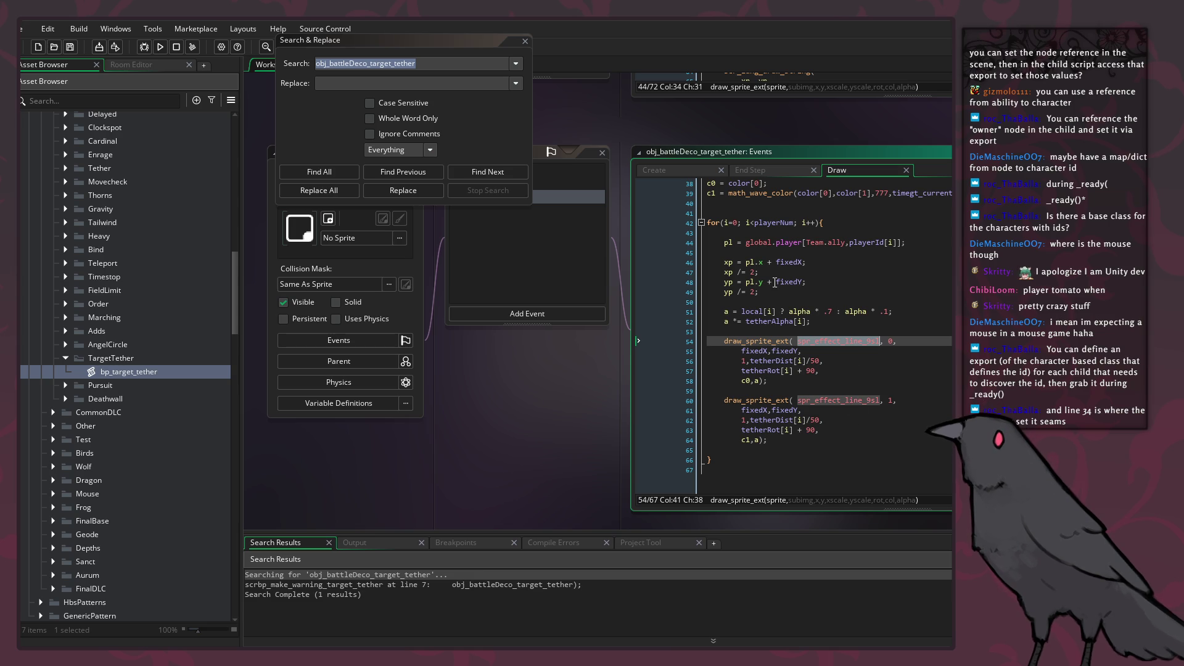
key(Escape)
click(728, 332)
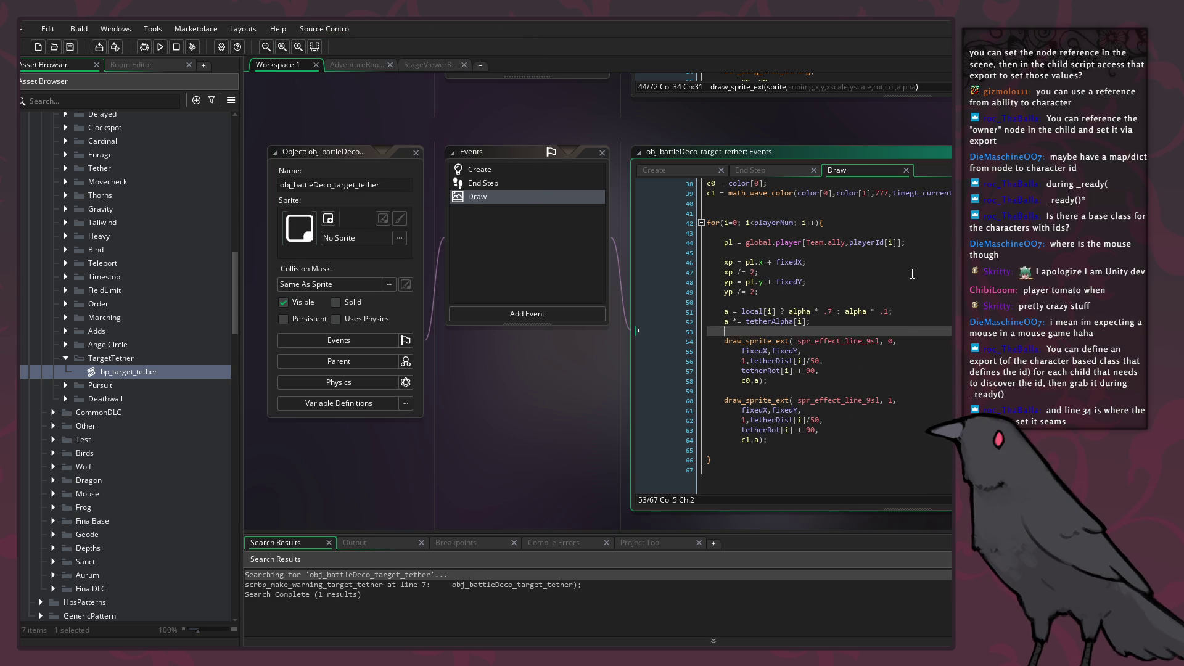
scroll(916, 294, up, 7)
Step: In enemy_aggro.gd, start an enemy_target.set_color() call after the aggro_range assignment
key(alt+Tab)
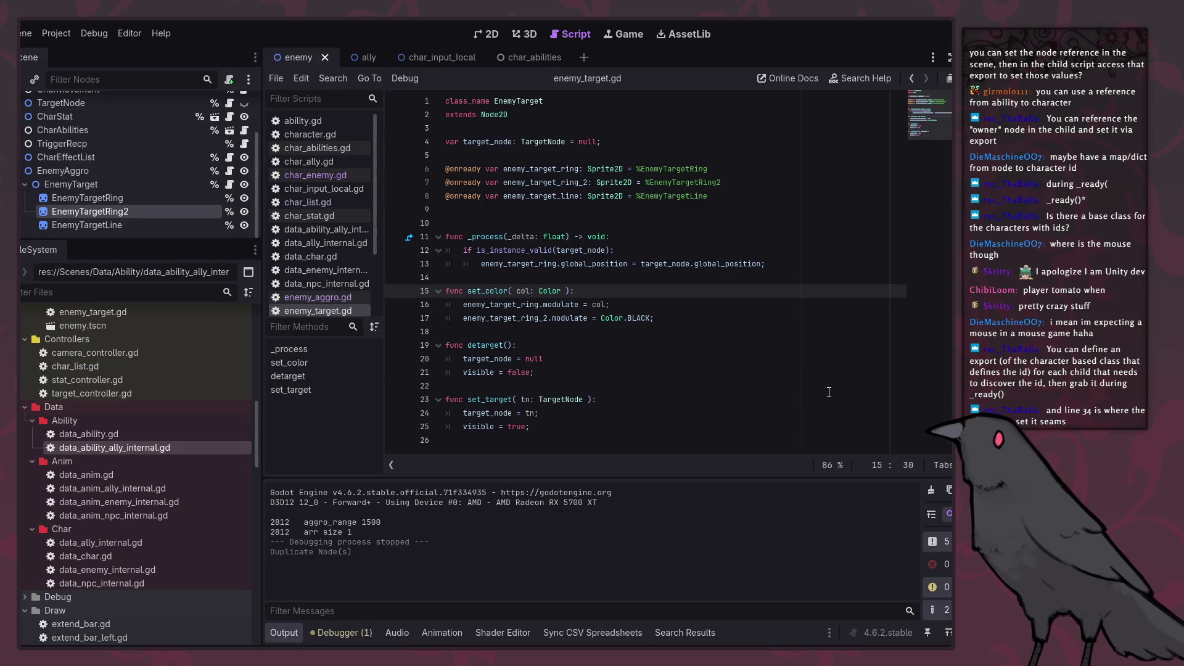
click(780, 385)
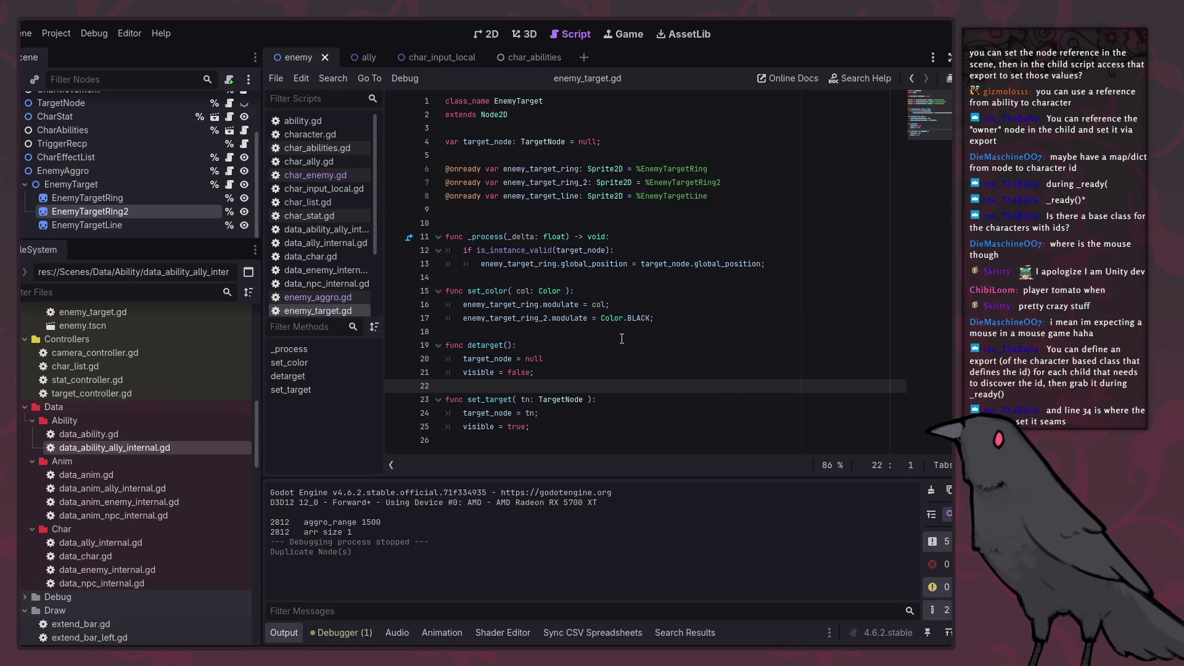
click(500, 291)
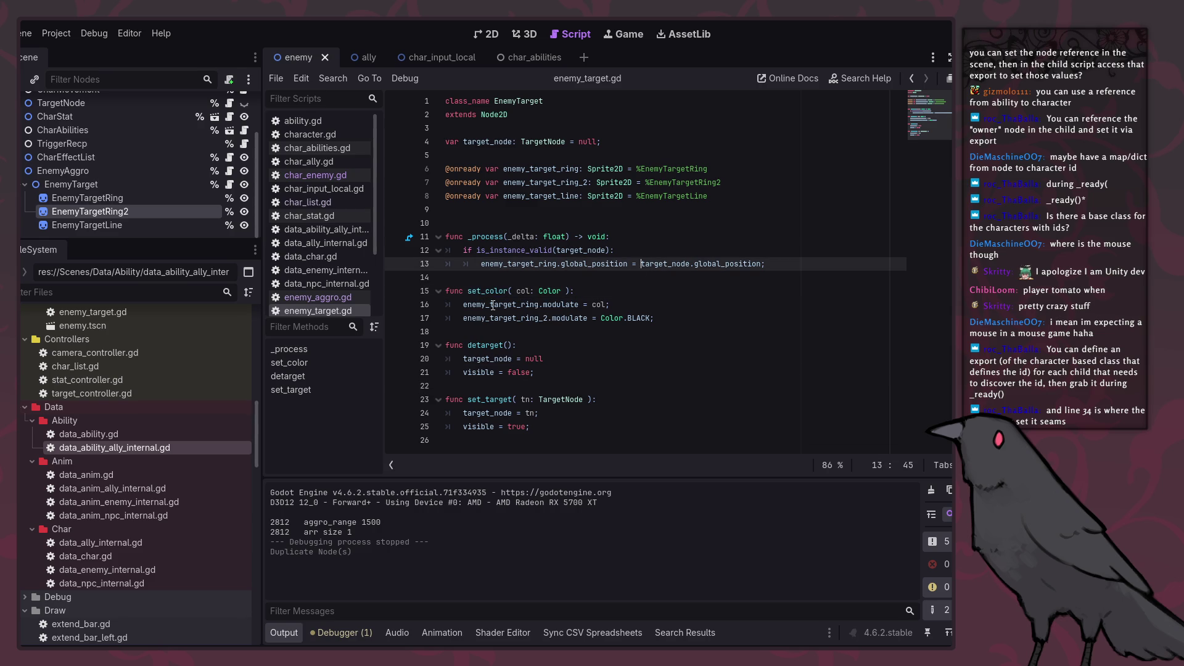
click(326, 299)
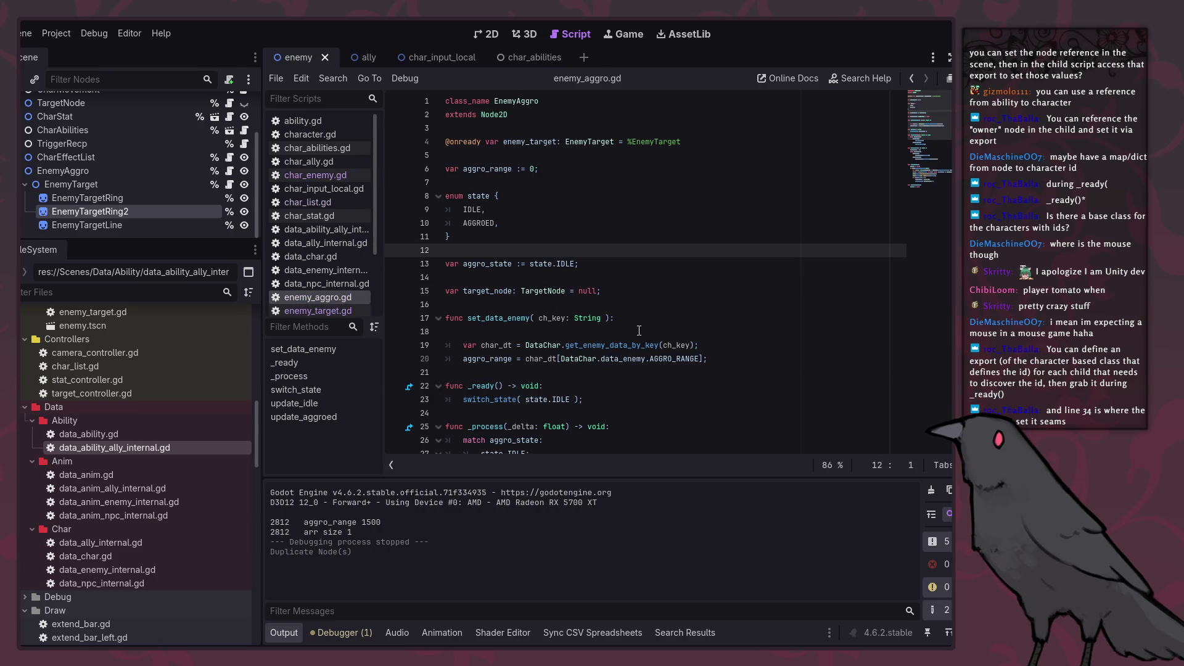
click(775, 357)
key(Return)
text(enem)
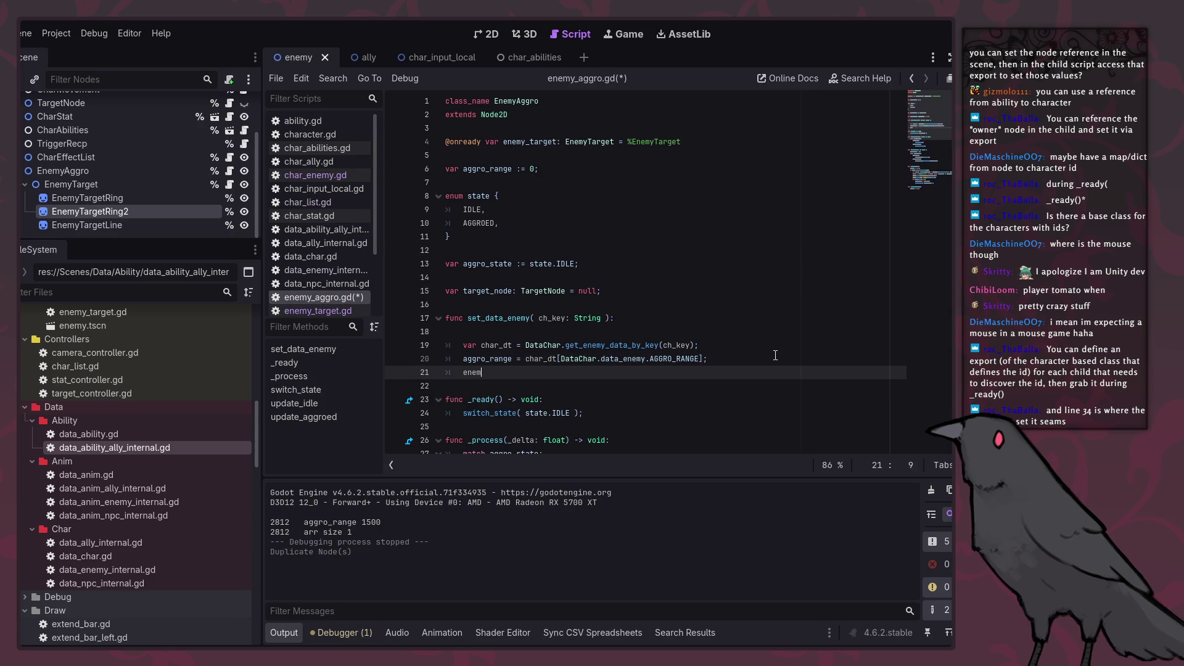
text(y_target.set_color)
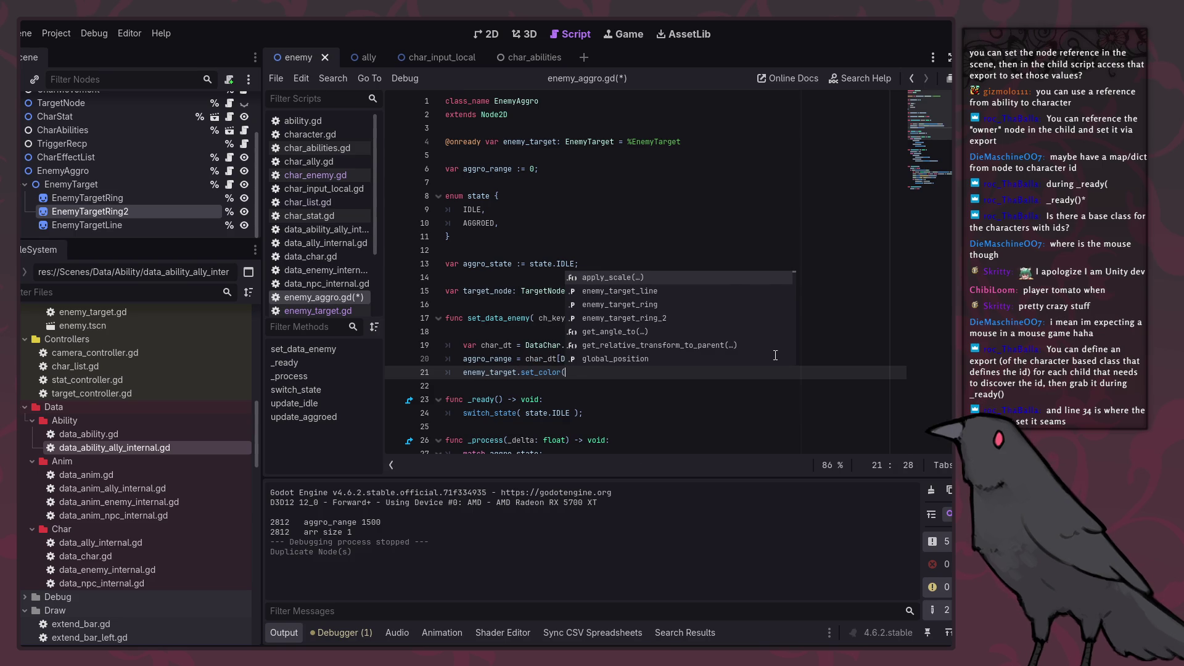
text(()
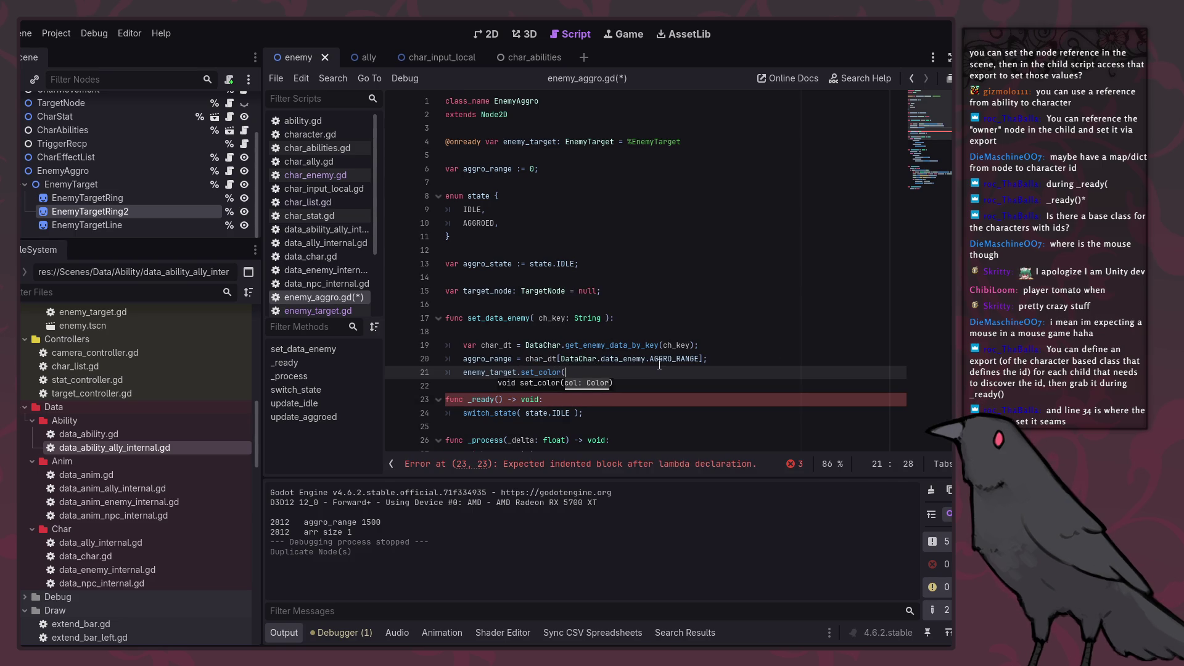
Step: Pass char_dt[DataChar.data_enemy.COLOR_SAT] into set_color and save the script
click(527, 359)
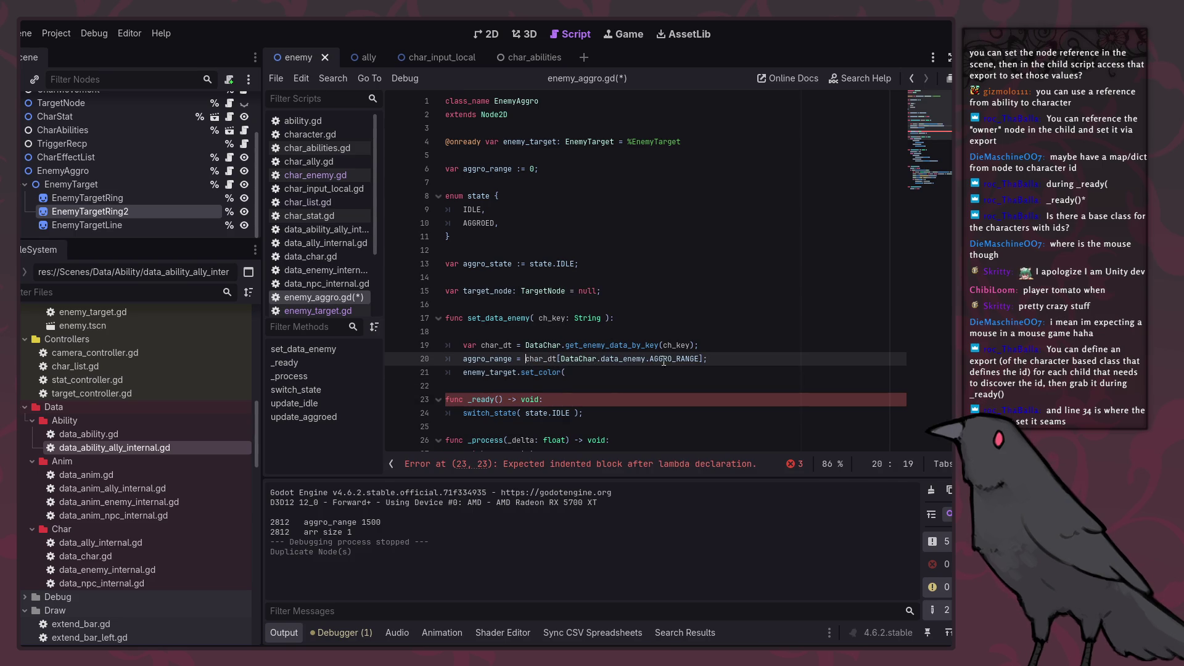
shift+click(706, 359)
key(ctrl+c)
click(698, 373)
key(ctrl+v)
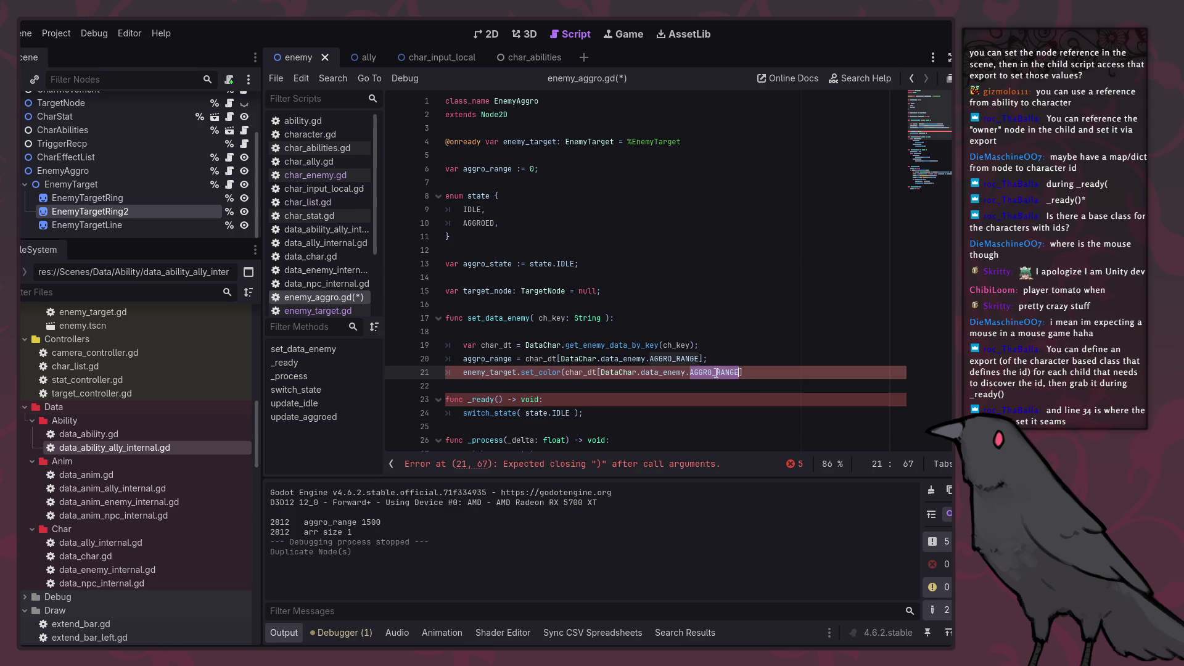
double_click(716, 373)
text(C)
click(728, 278)
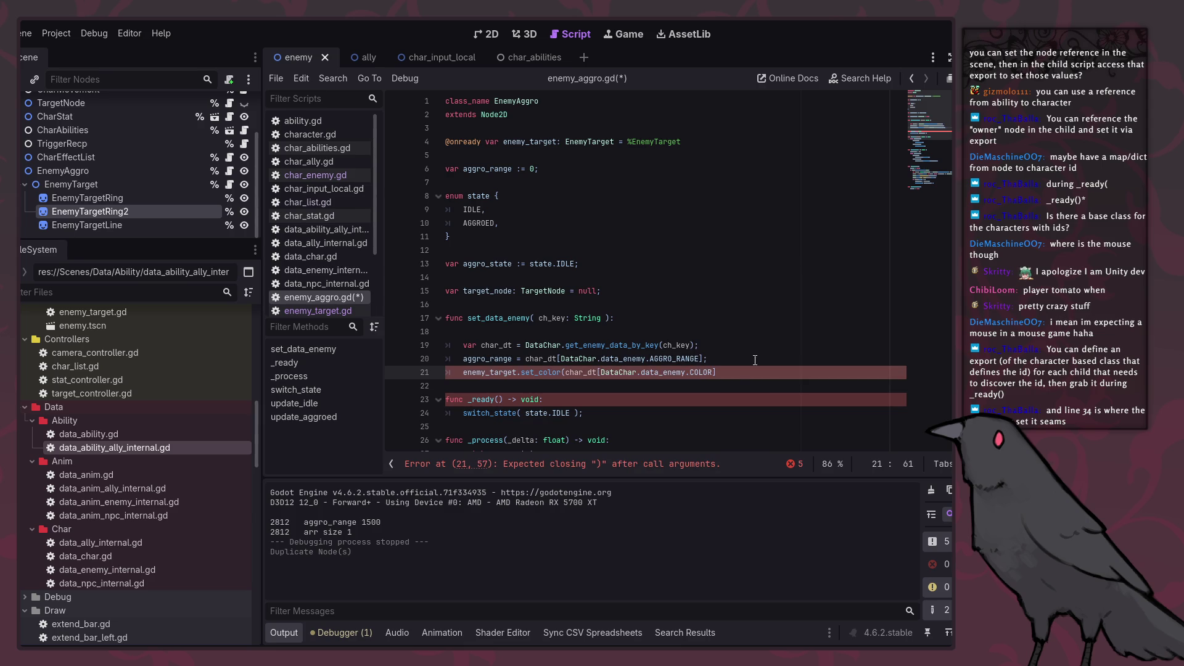
click(755, 371)
key(ctrl+s)
Step: Adjust the COLOR constant on line 21 and run the game to test the ring colour
click(746, 400)
click(715, 372)
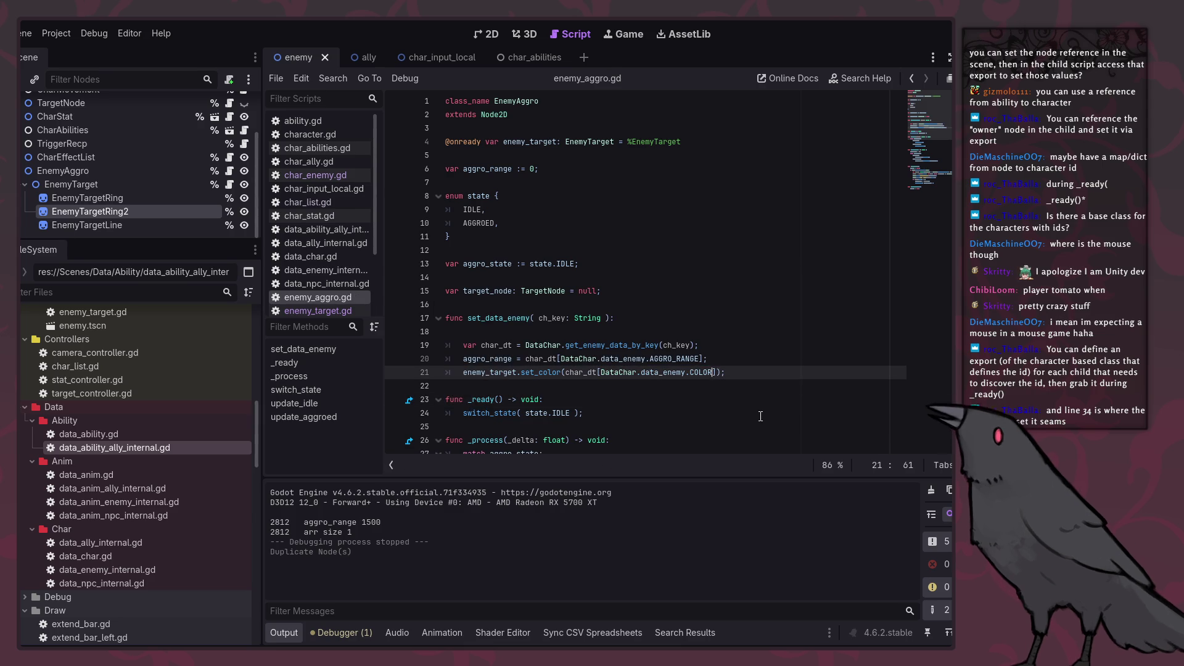
text(_SAT)
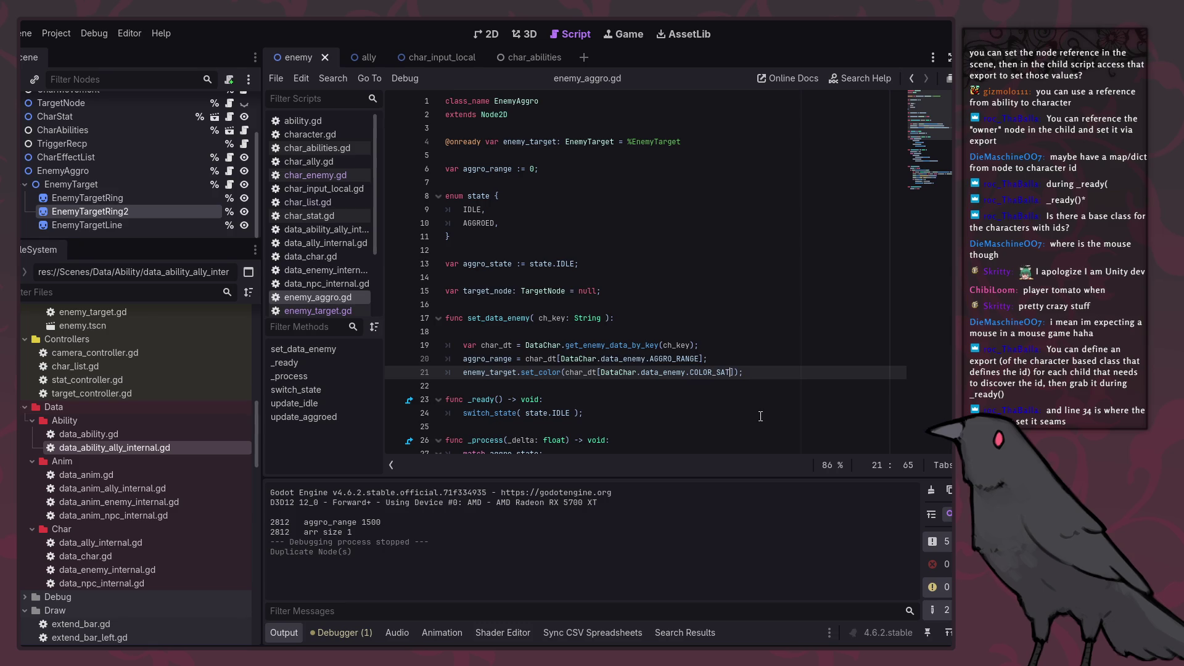
key(F5)
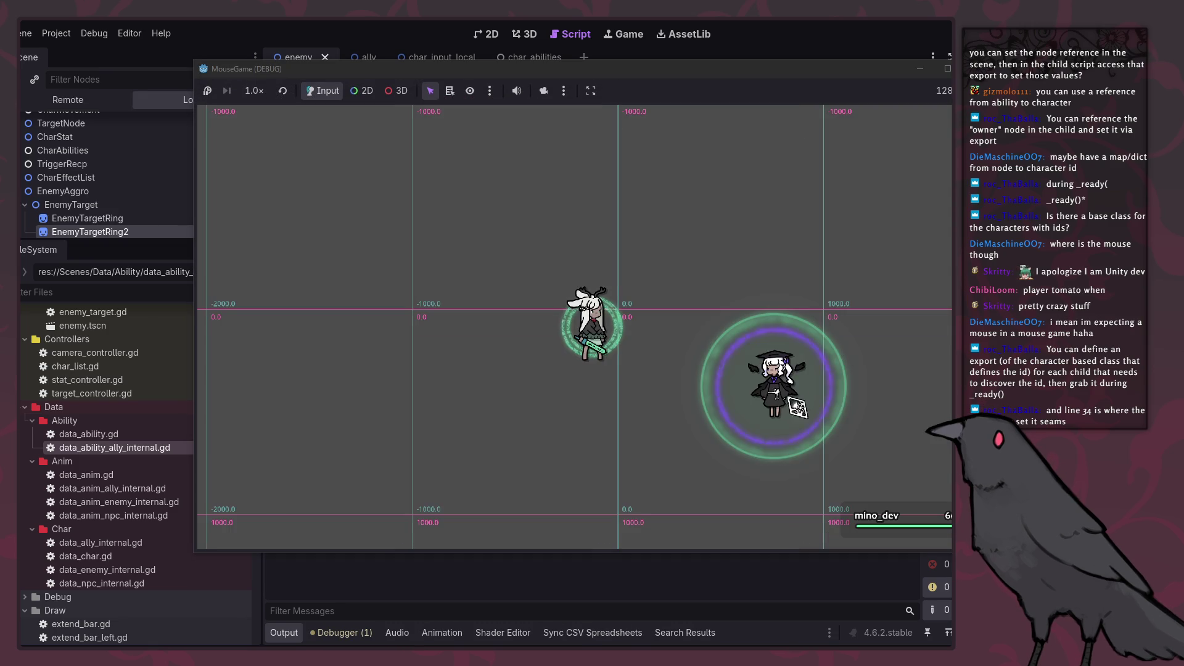
Step: Replace COLOR_SAT with COLOR in the set_color call and rerun the game to compare
key(a)
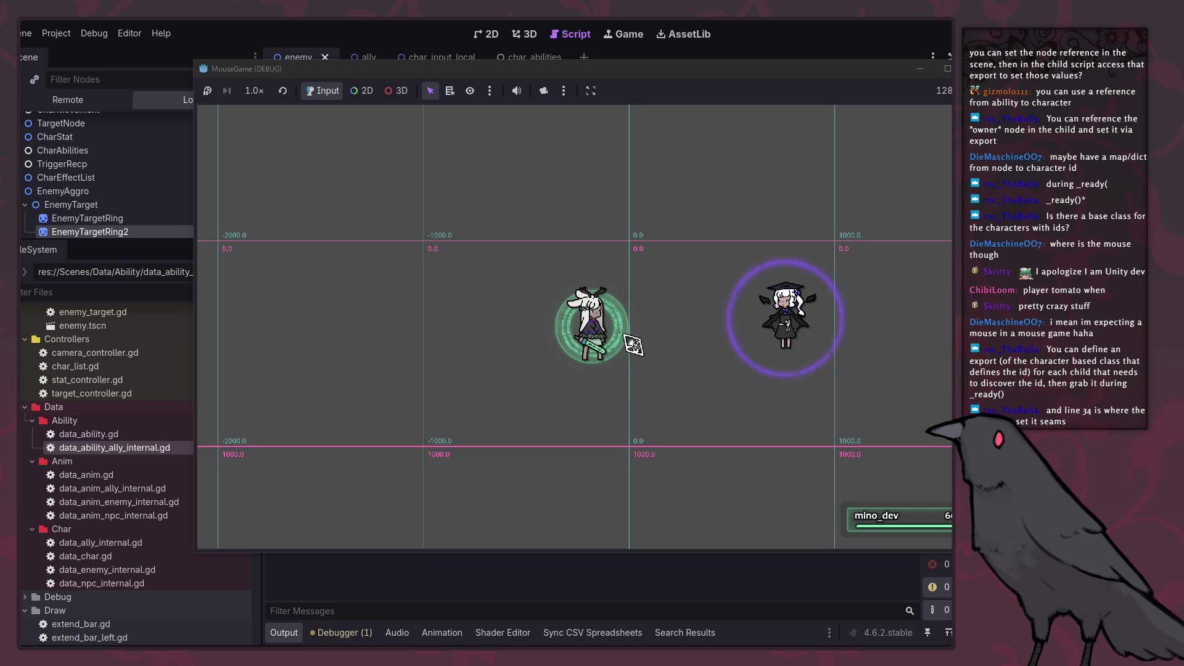
key(alt+F4)
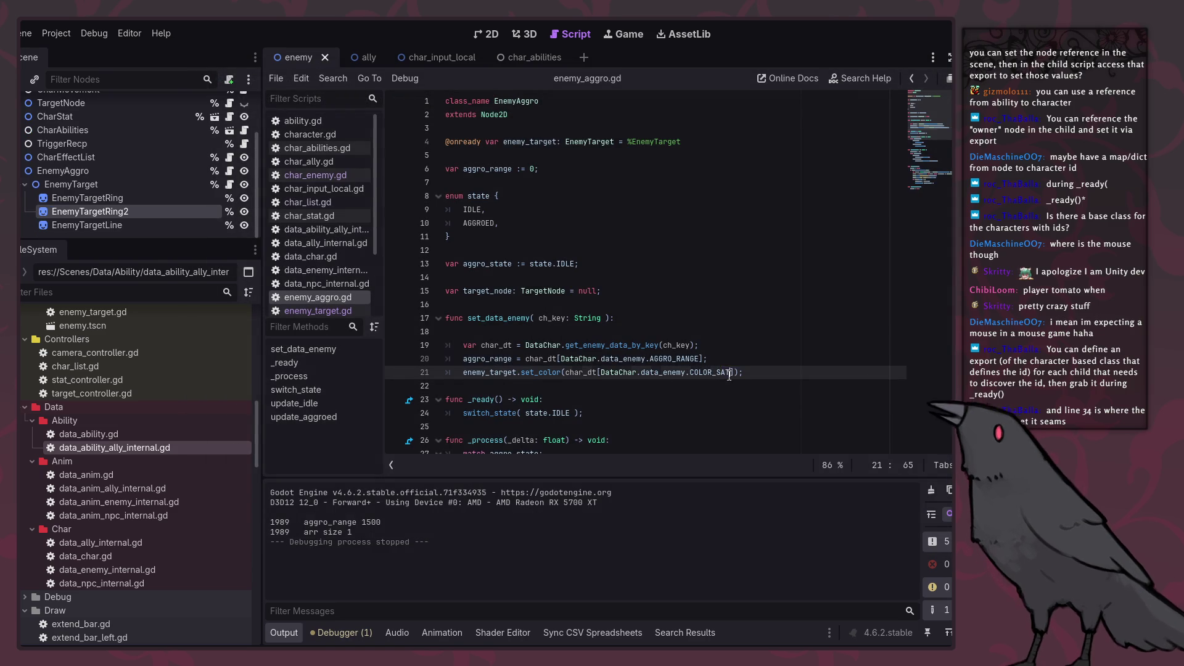
key(BackSpace)
key(Up)
key(Up)
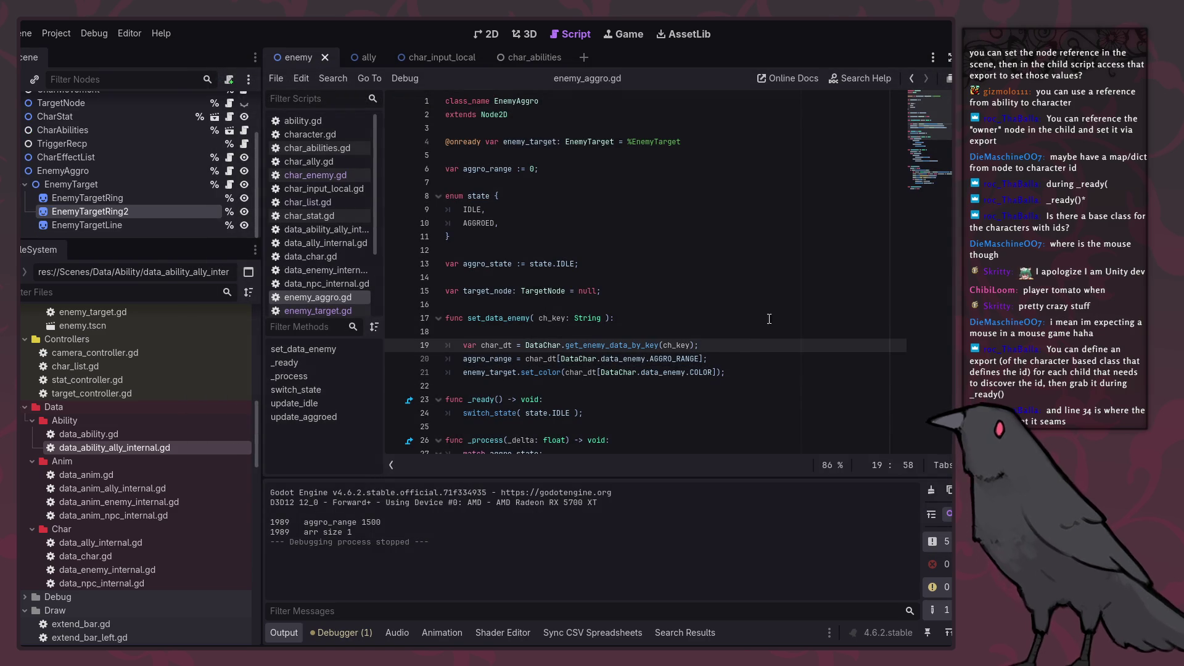
key(F5)
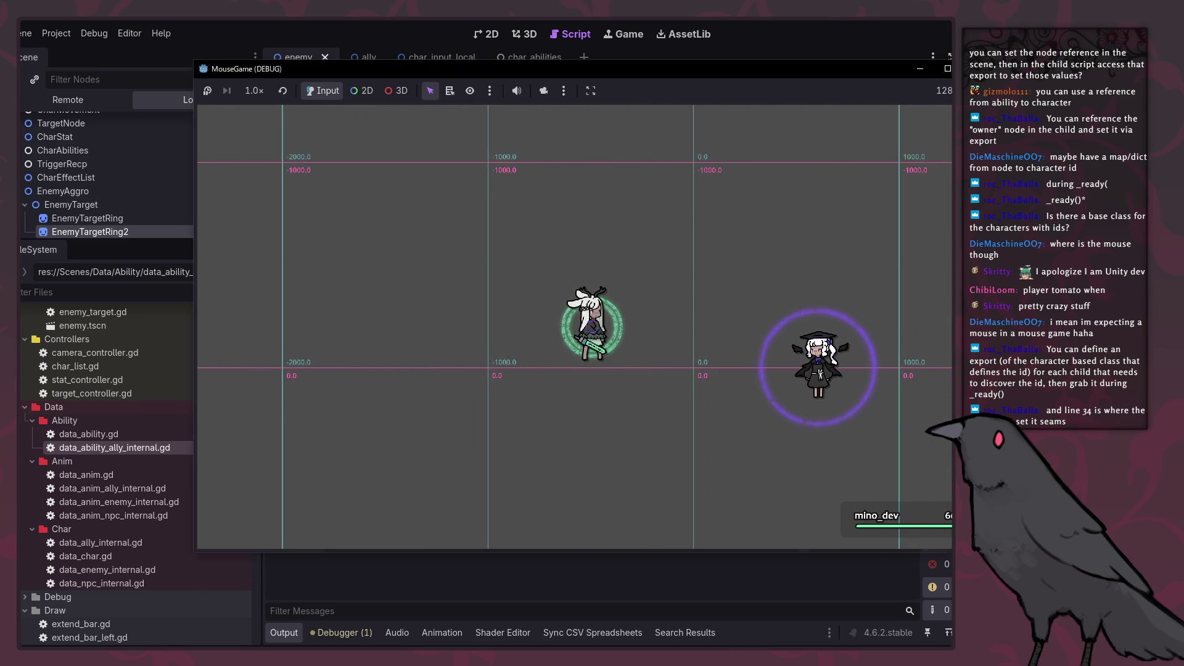
key(F8)
Step: Inspect the tether Draw event's alpha calculation and math_wave_color call in GameMaker
key(alt+Tab)
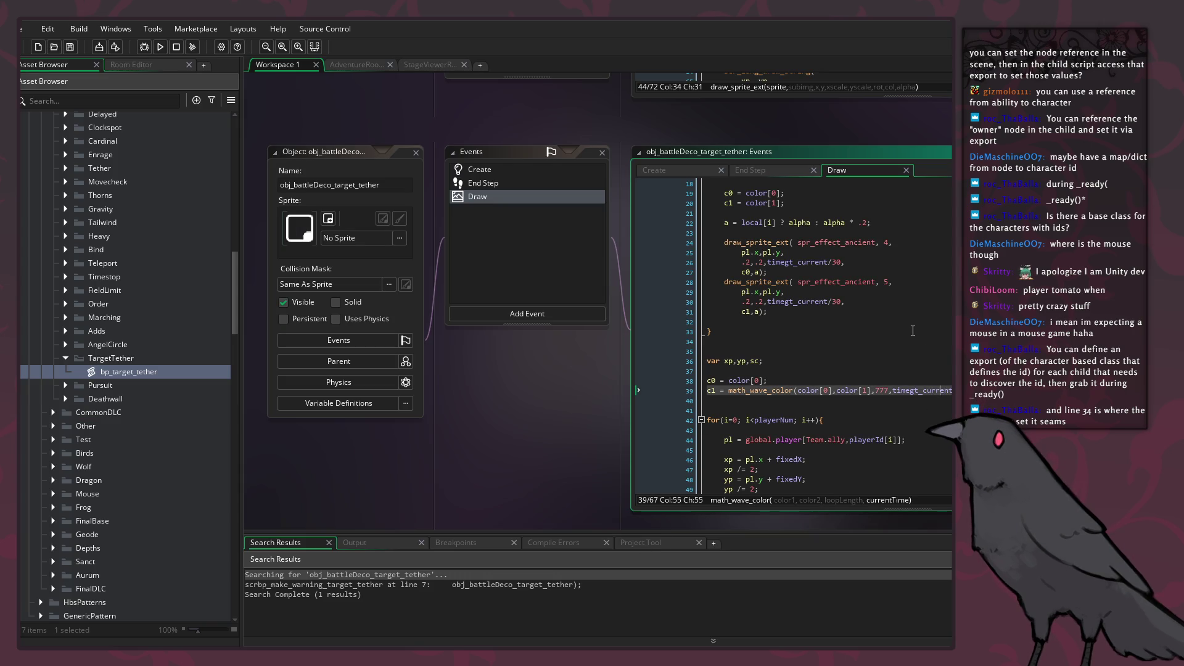
scroll(909, 331, up, 6)
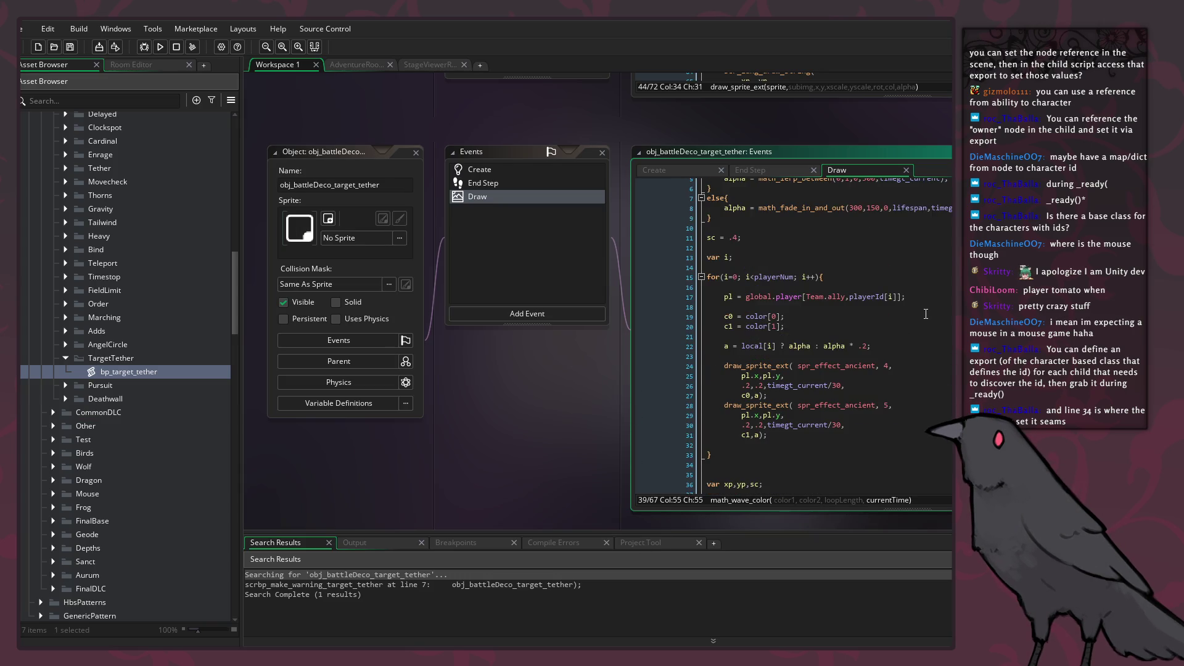
scroll(925, 318, down, 10)
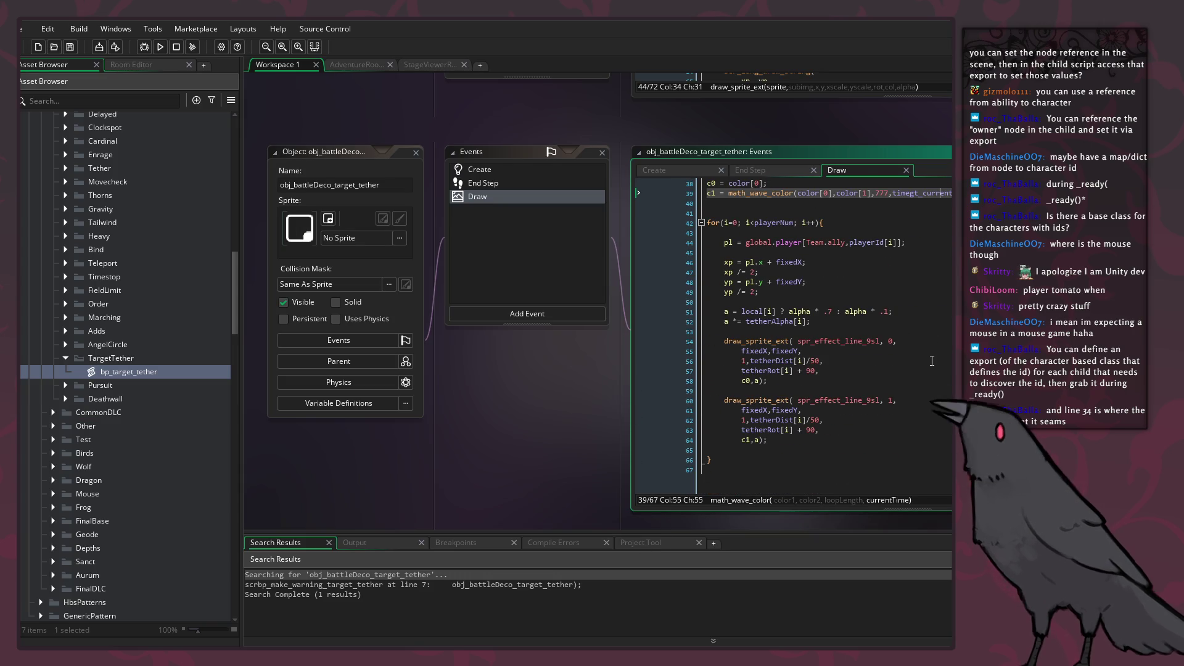
click(930, 360)
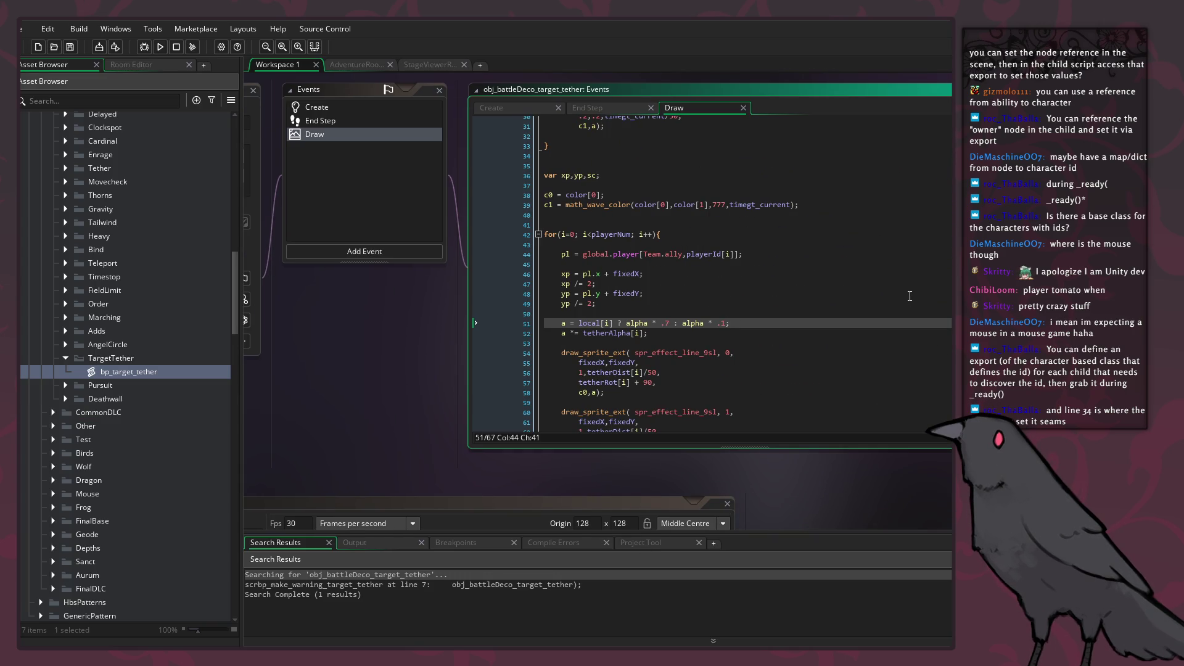
scroll(876, 296, up, 4)
double_click(590, 331)
scroll(610, 328, up, 3)
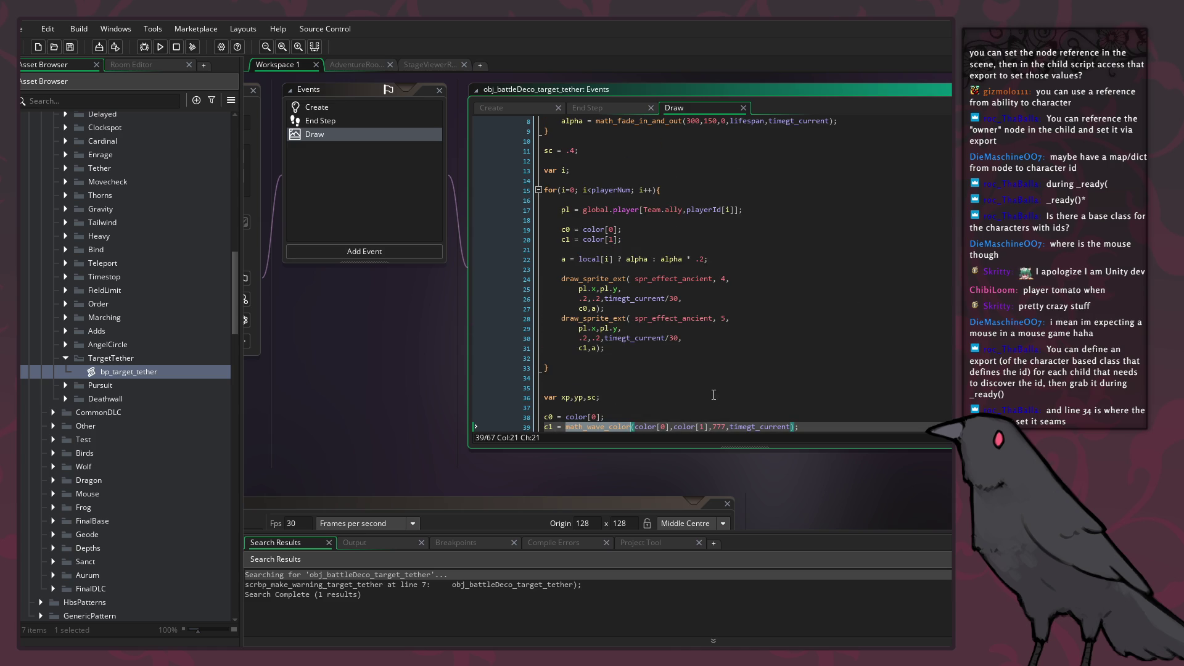
click(637, 259)
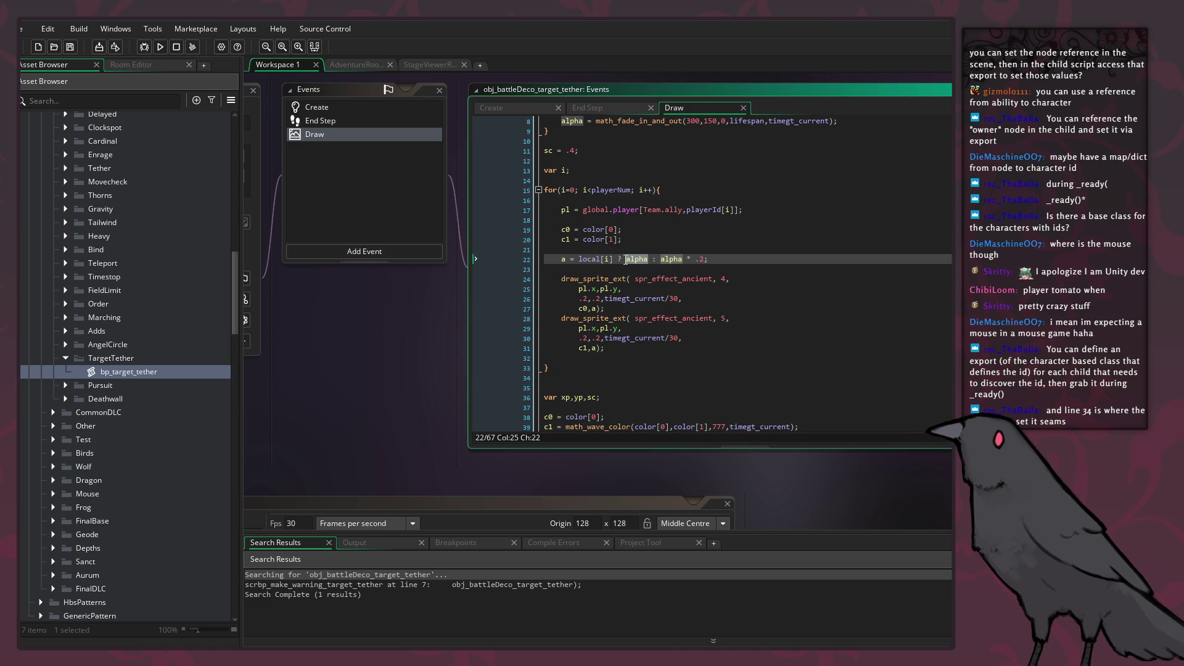
scroll(652, 271, up, 3)
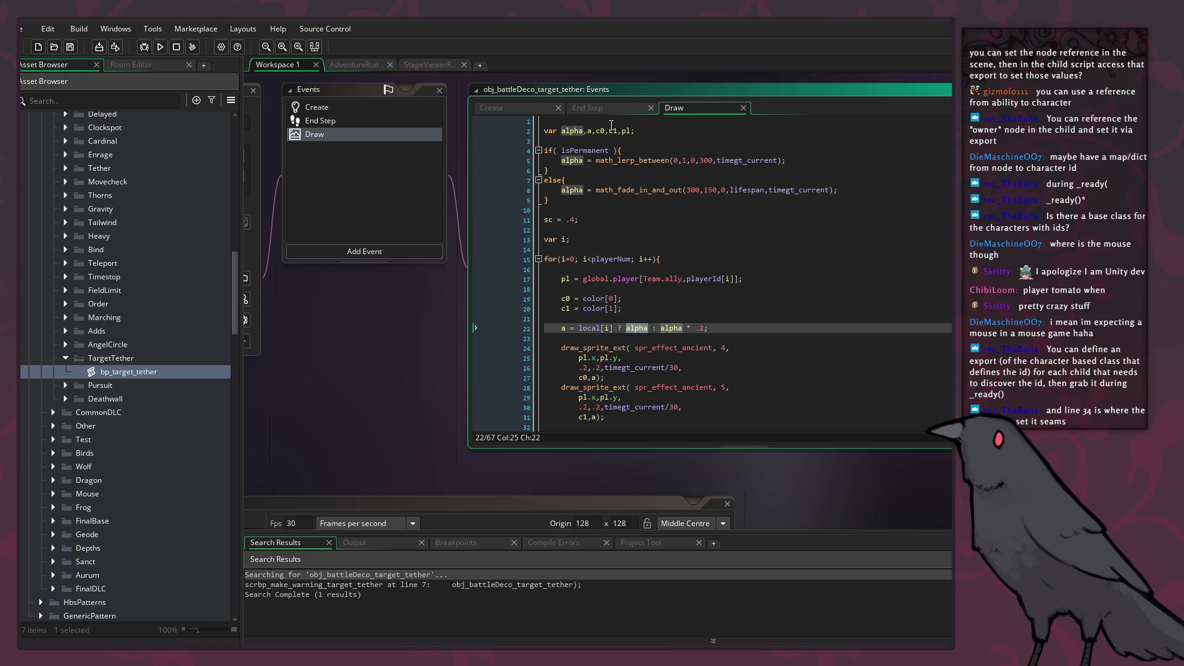
scroll(723, 291, down, 6)
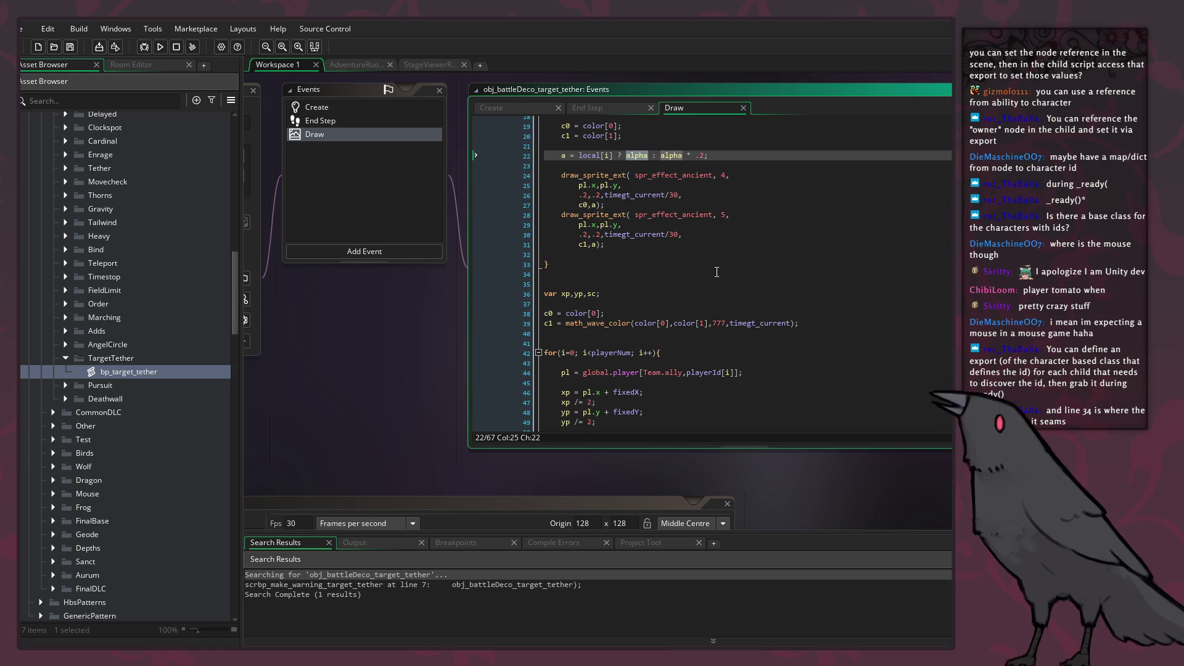
scroll(723, 291, down, 2)
scroll(723, 292, up, 4)
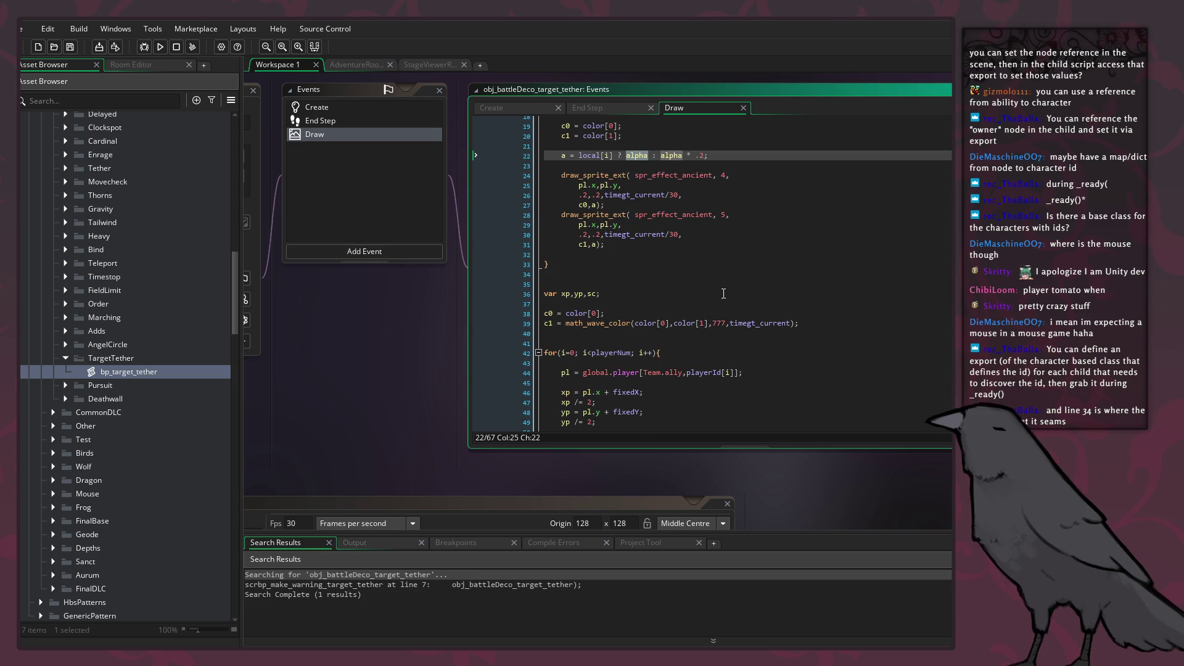
Step: Open scrbp_make_warning_target_tether to check the tether colours, including c_white, then return to Godot
click(568, 590)
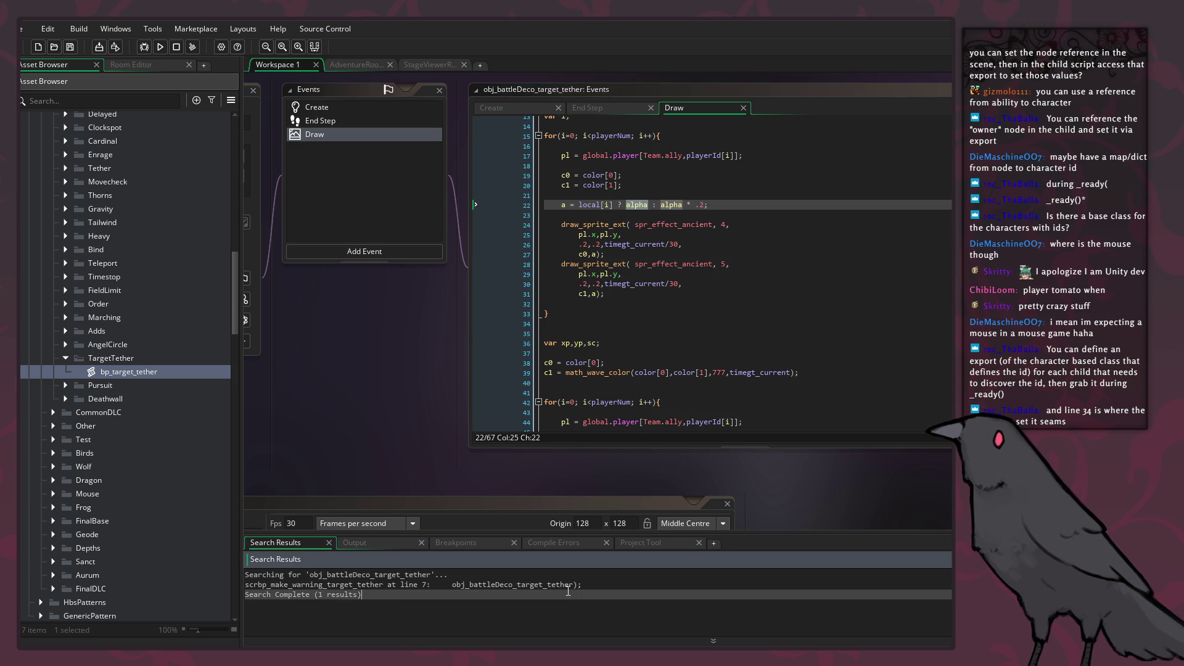
double_click(568, 584)
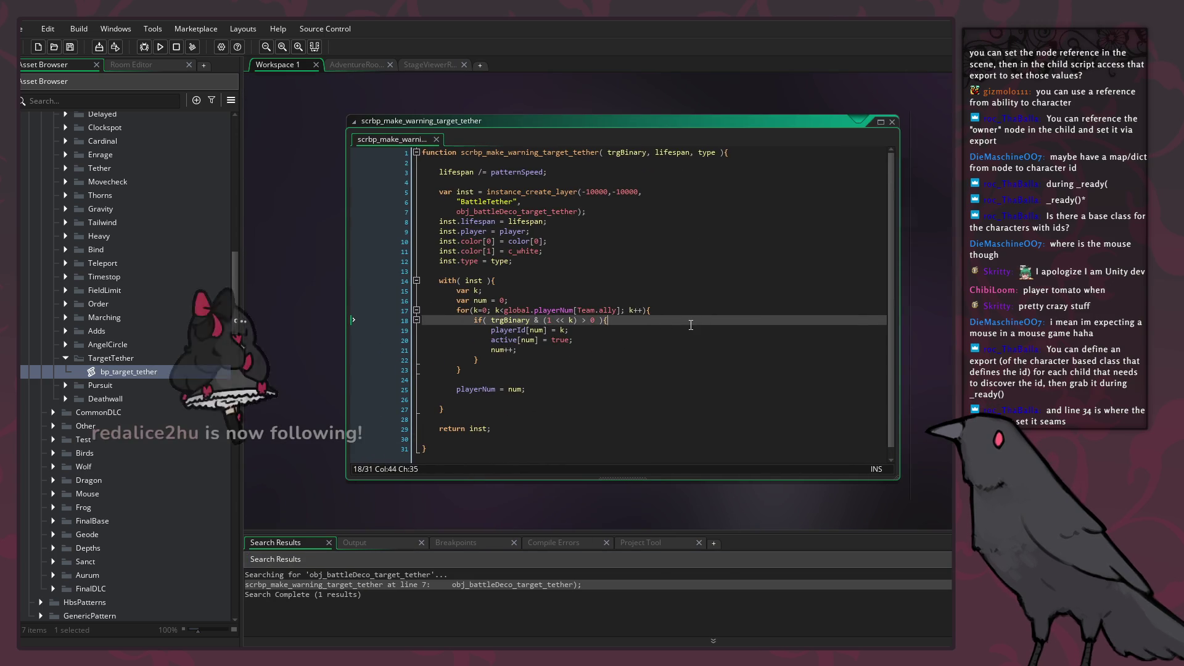
click(525, 251)
double_click(520, 241)
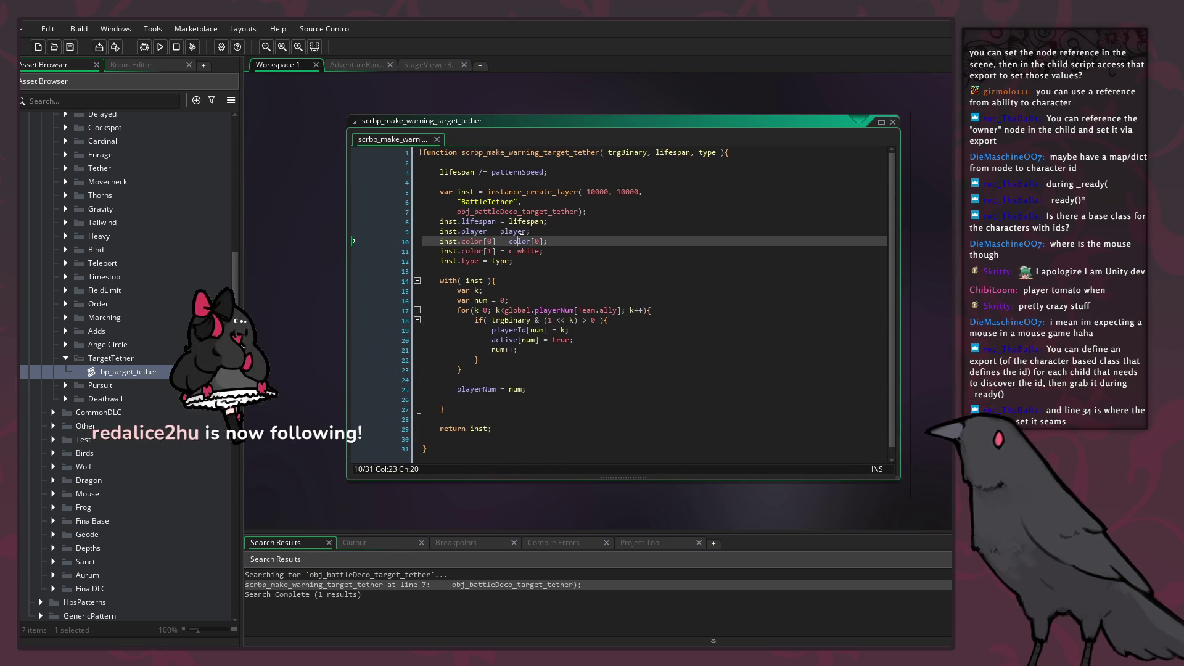
double_click(525, 251)
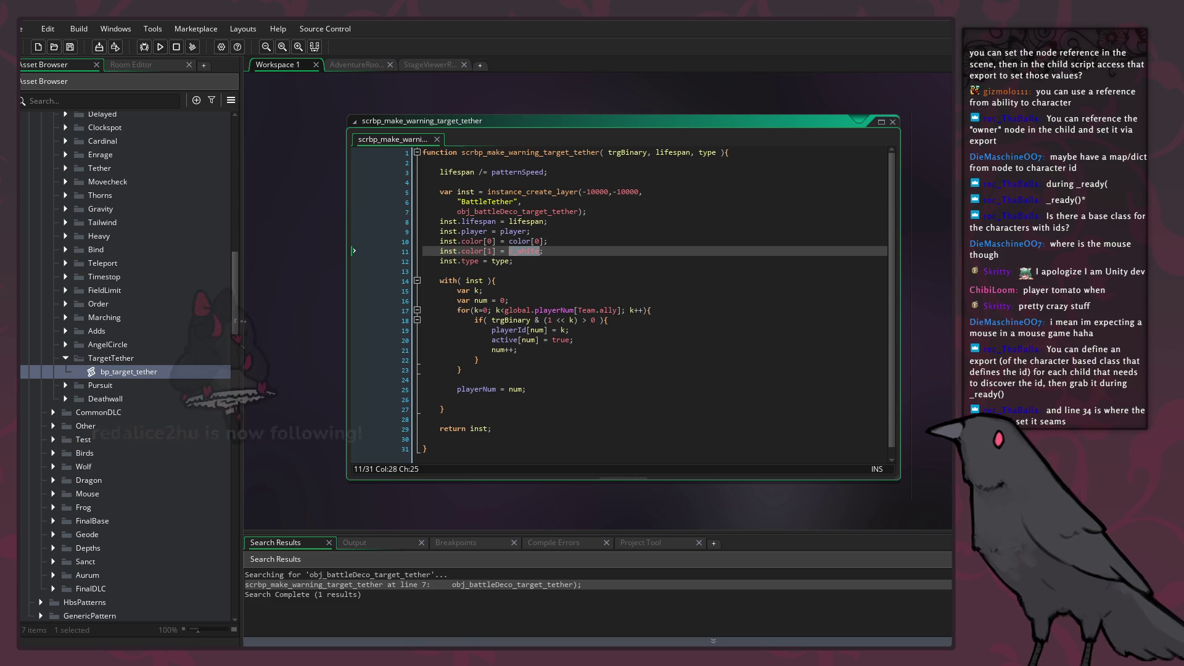
mouse_move(404, 659)
click(403, 610)
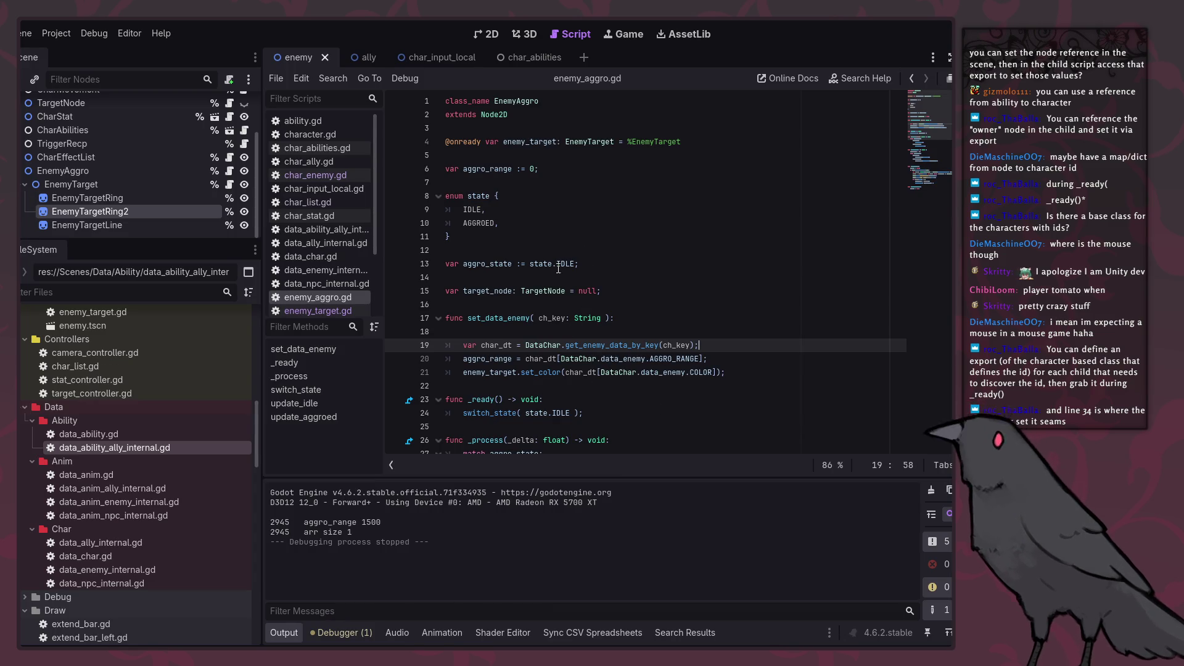
Step: Jump from enemy_aggro.gd's set_color call to its definition and select EnemyTargetRing2
click(334, 312)
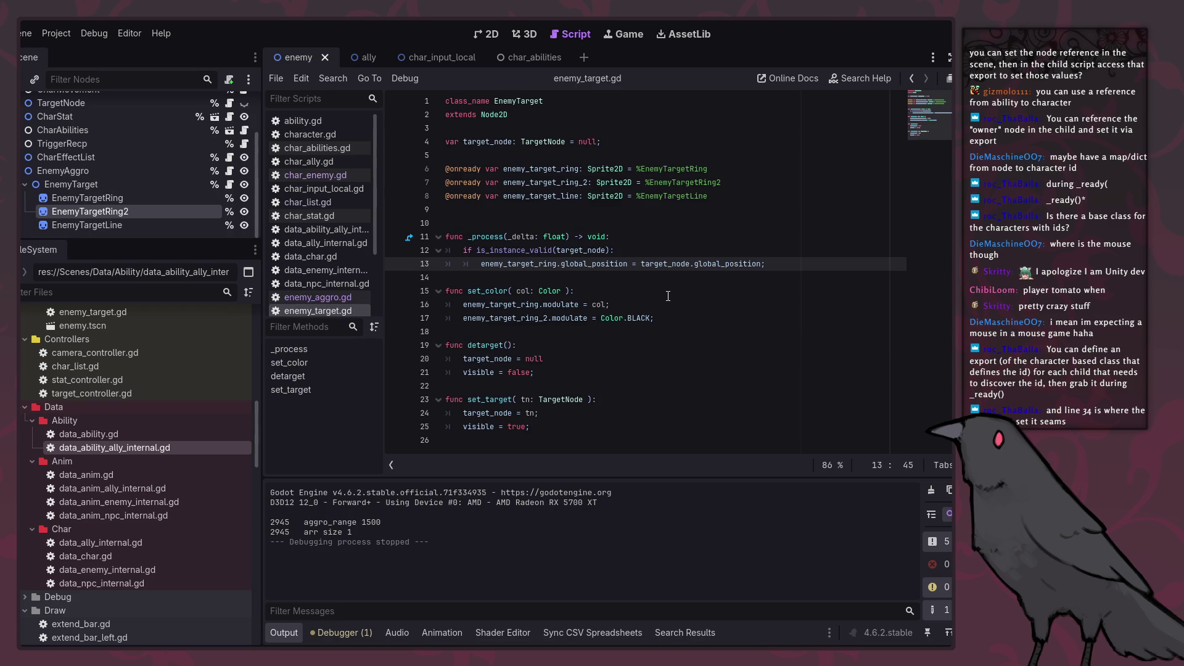
click(306, 300)
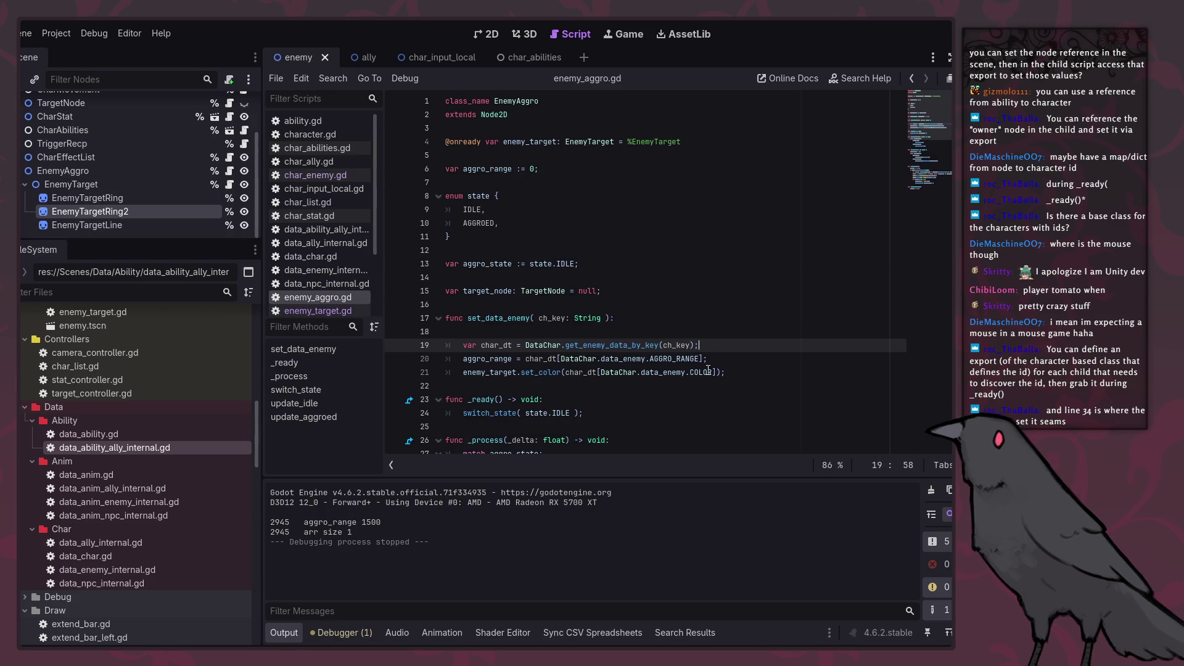
ctrl+click(534, 372)
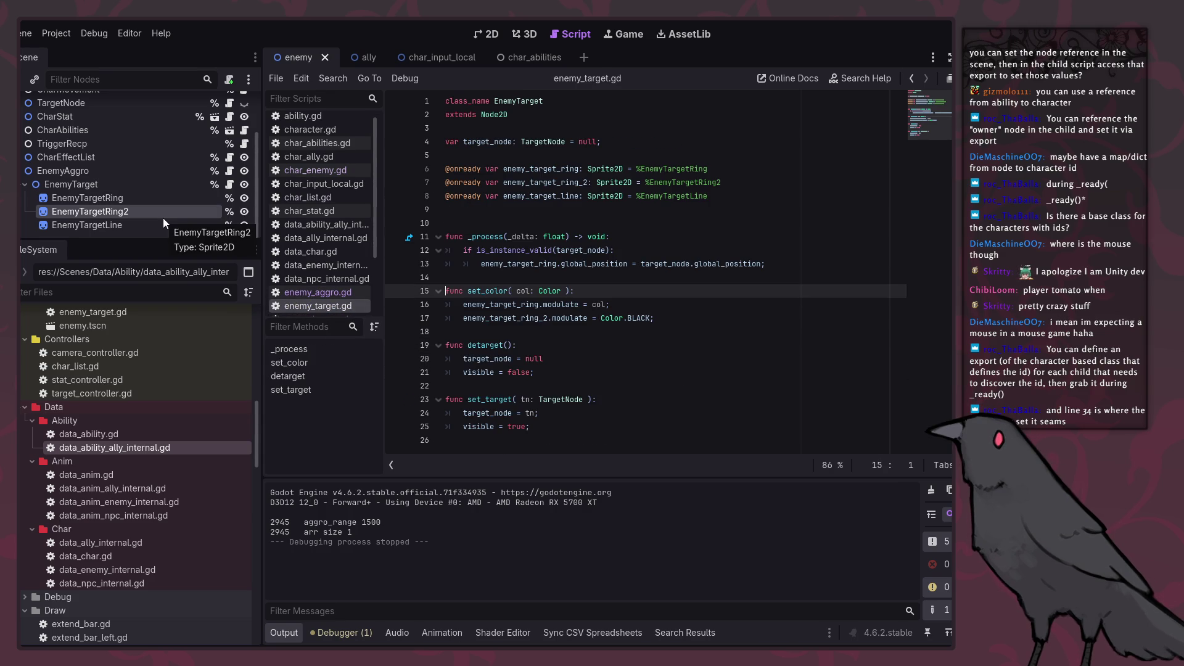
scroll(161, 217, up, 2)
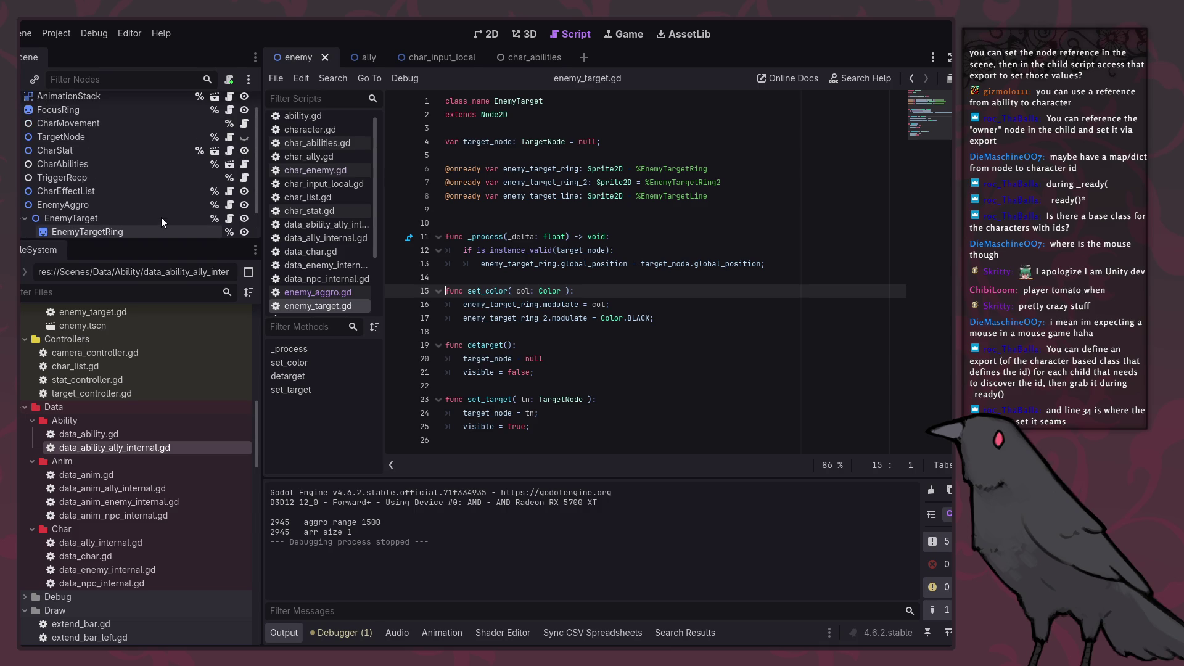
scroll(146, 175, down, 2)
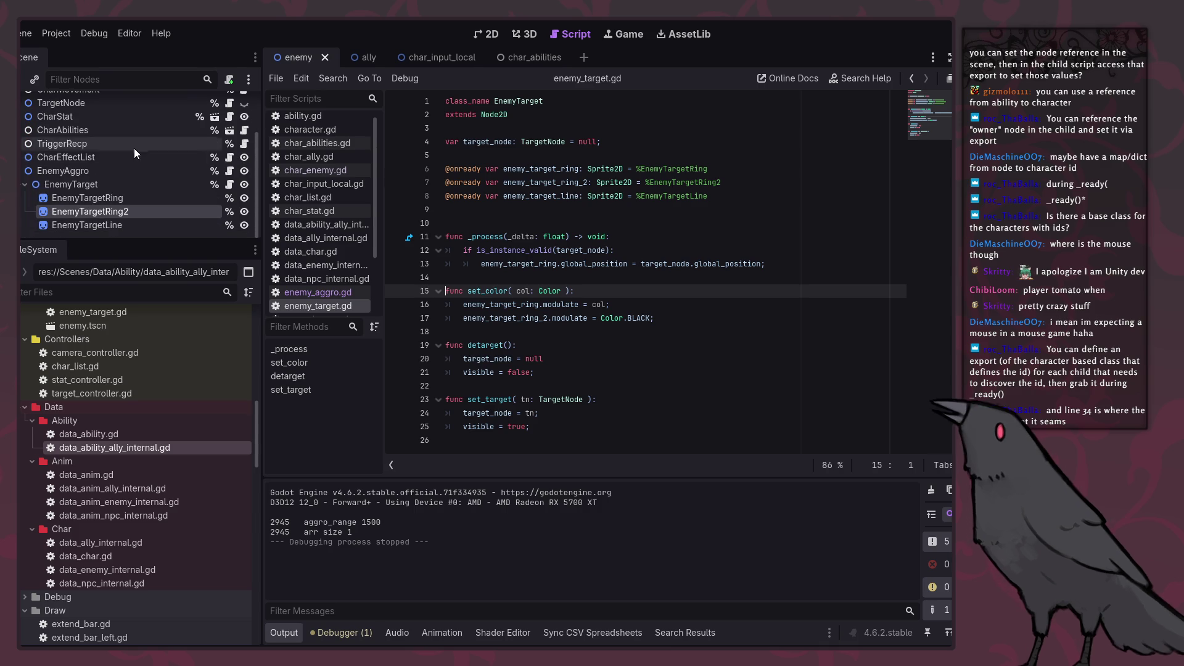
click(131, 210)
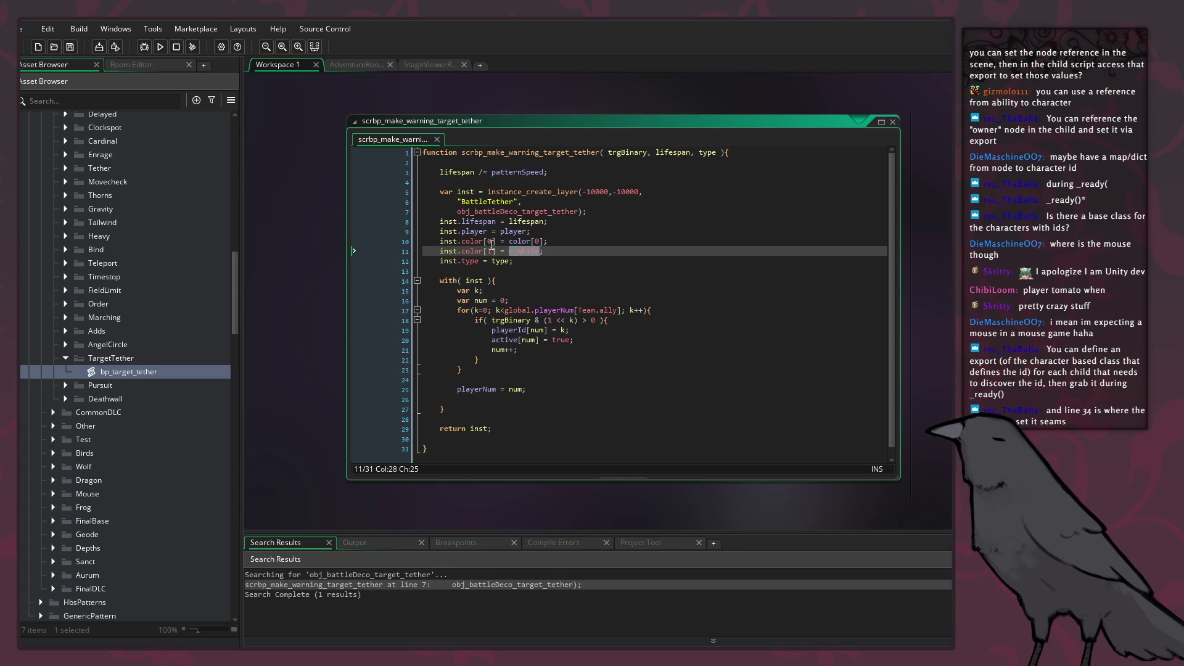
Step: Pan the GameMaker workspace to the tether object's Draw code
middle_click(521, 211)
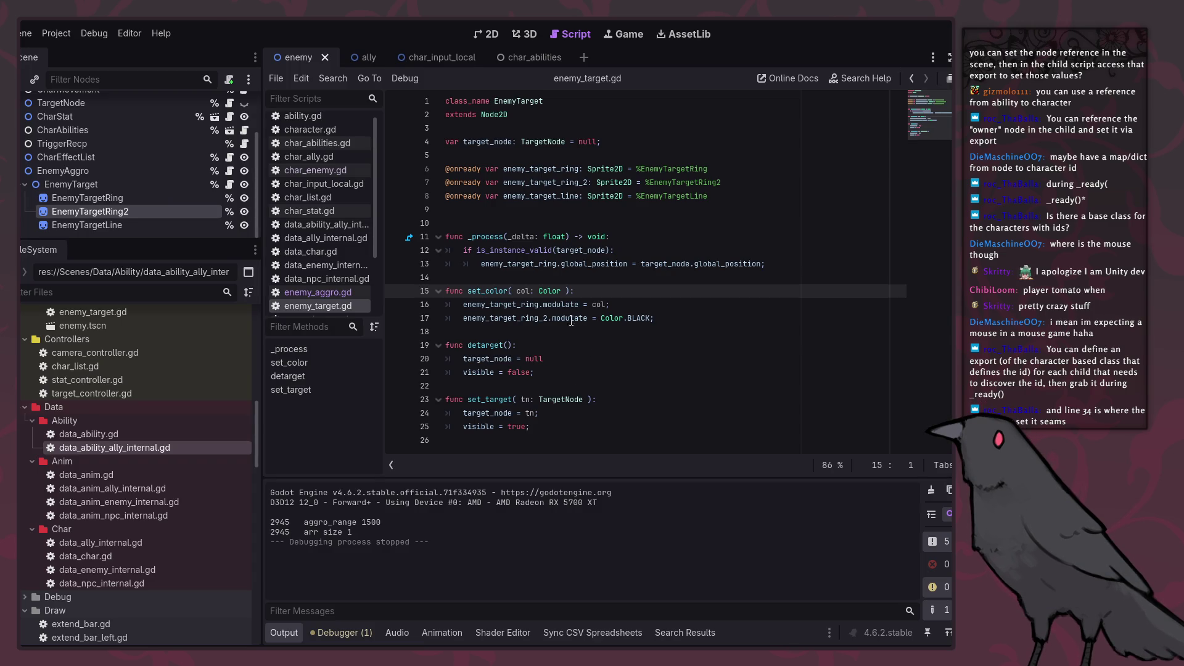
Step: Change ring 2's modulate from Color.BLACK to Color.WHITE and test it in the game
double_click(638, 317)
text(HITE)
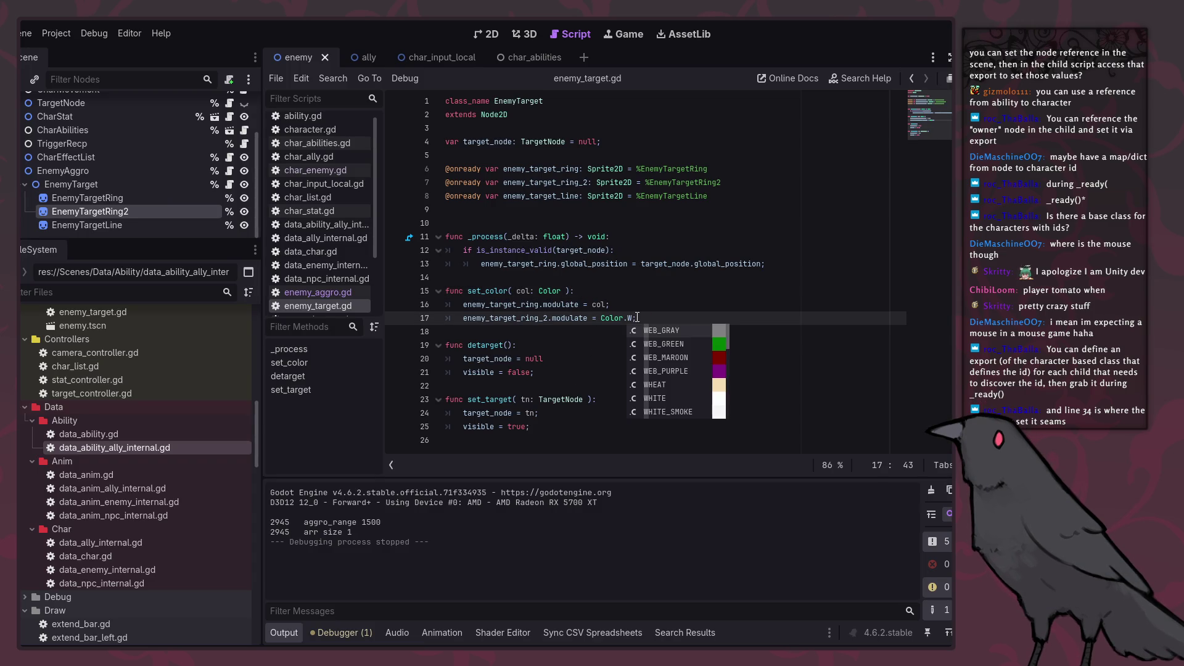
key(F5)
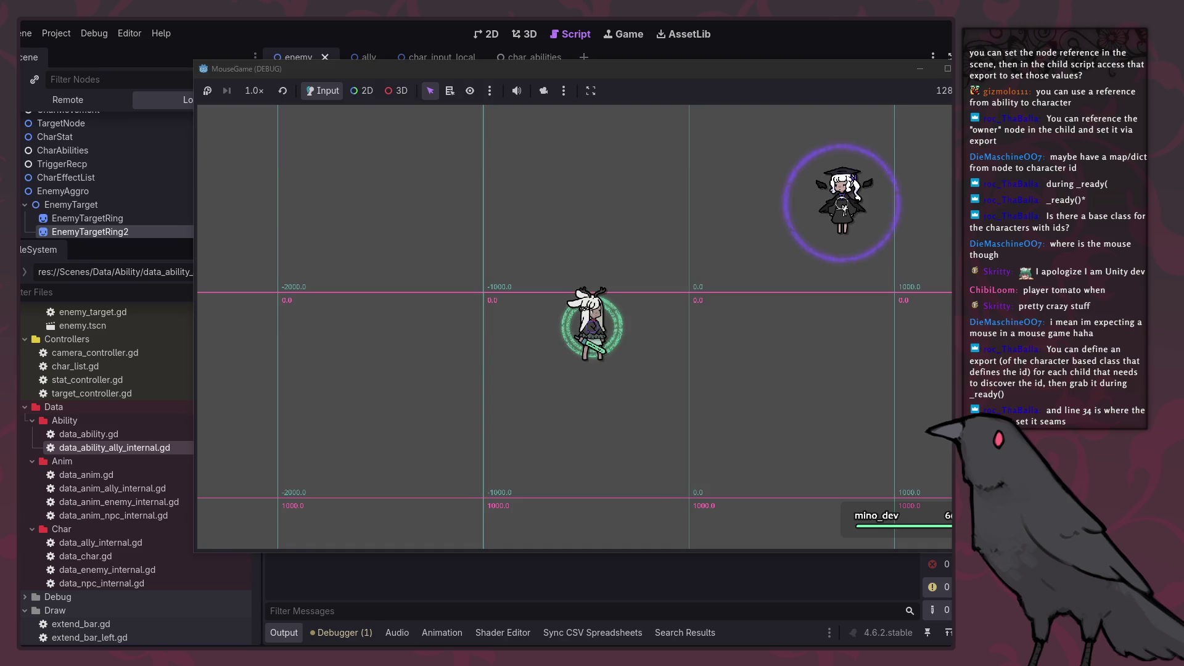
key(F8)
Step: Duplicate the ring position line so enemy_target_ring_2 also follows the target, then rerun
click(530, 321)
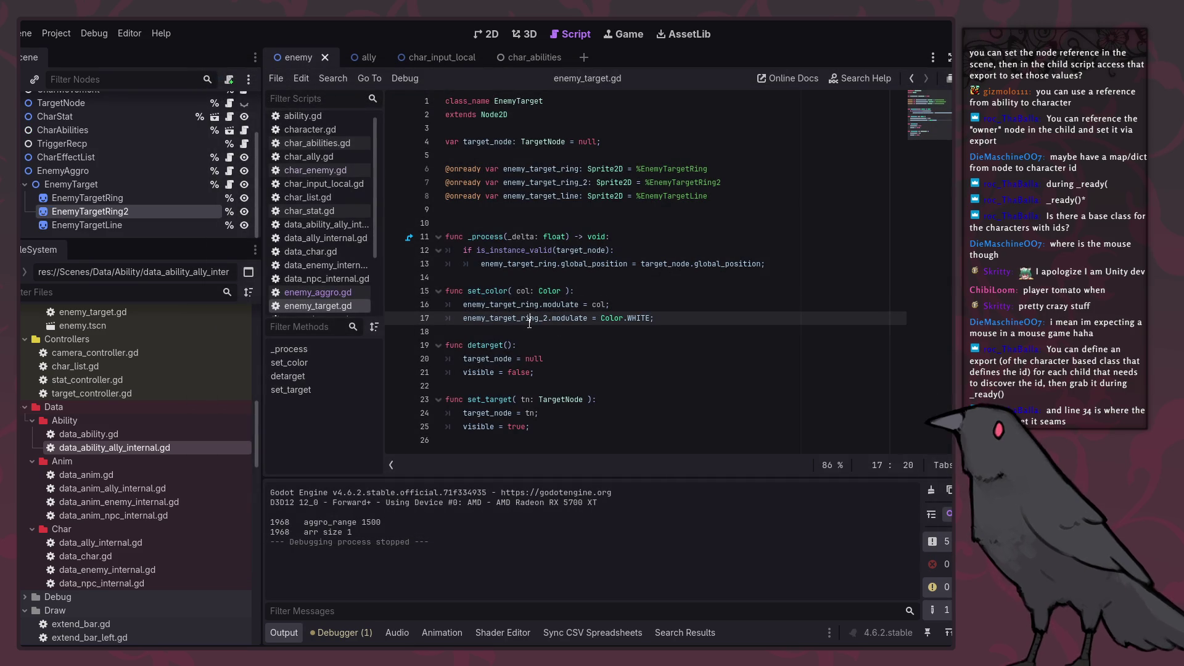
double_click(529, 320)
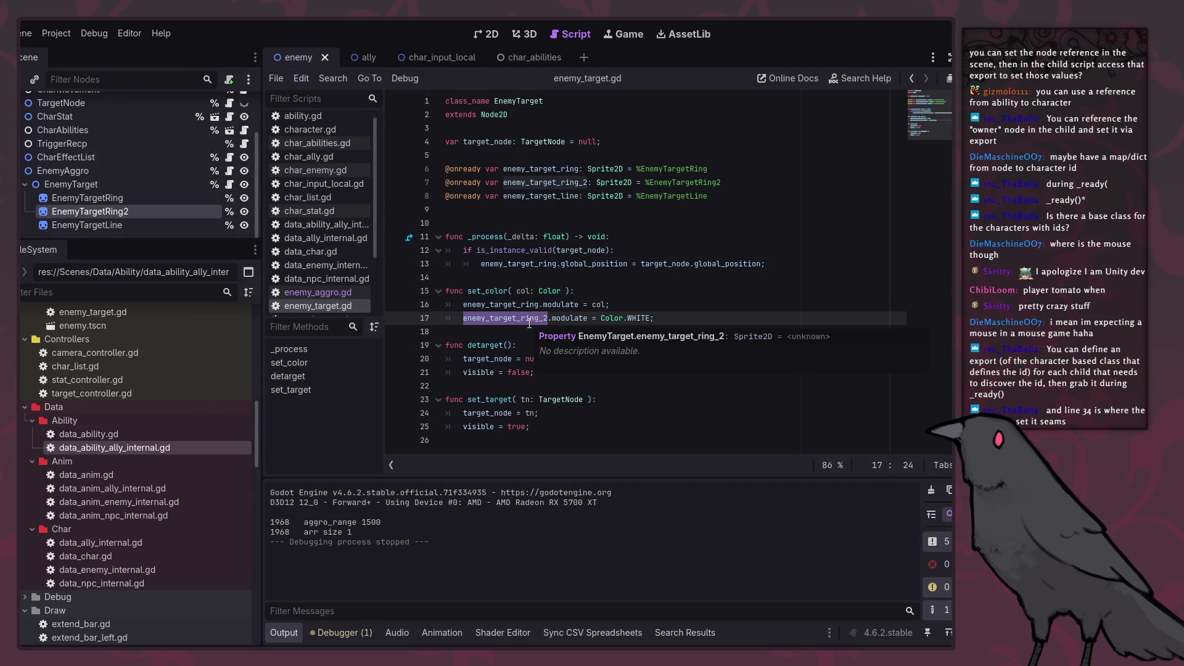
drag(616, 250, 817, 264)
key(ctrl+c)
click(817, 264)
key(ctrl+v)
double_click(546, 182)
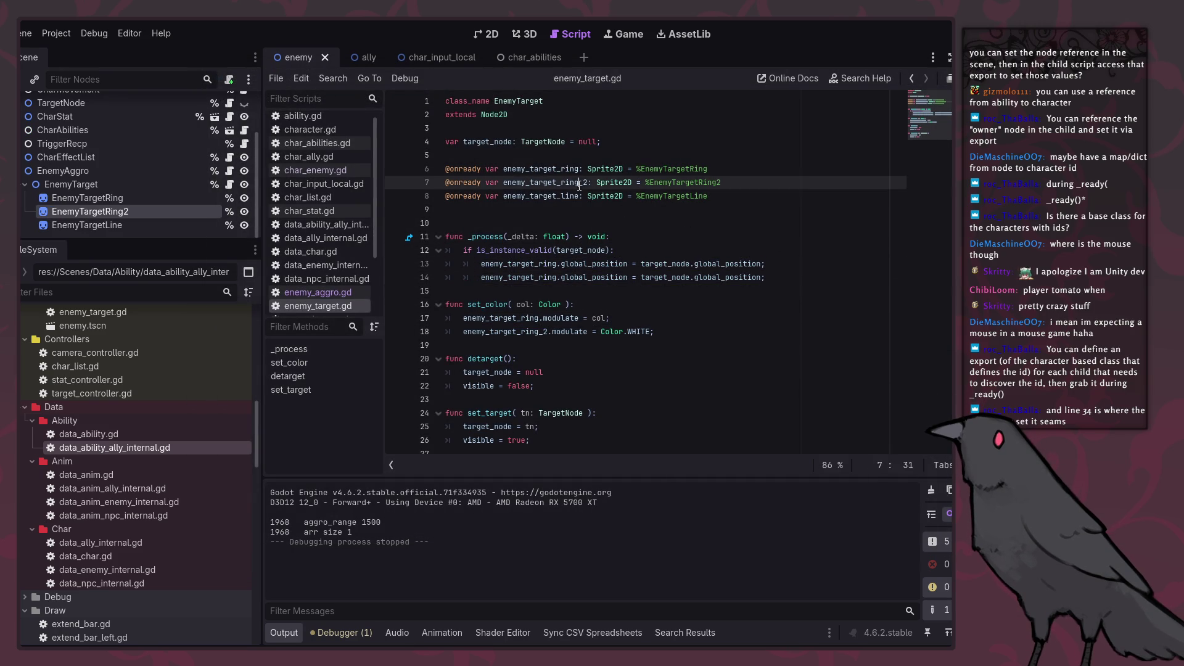
key(ctrl+c)
double_click(518, 277)
key(ctrl+v)
click(747, 218)
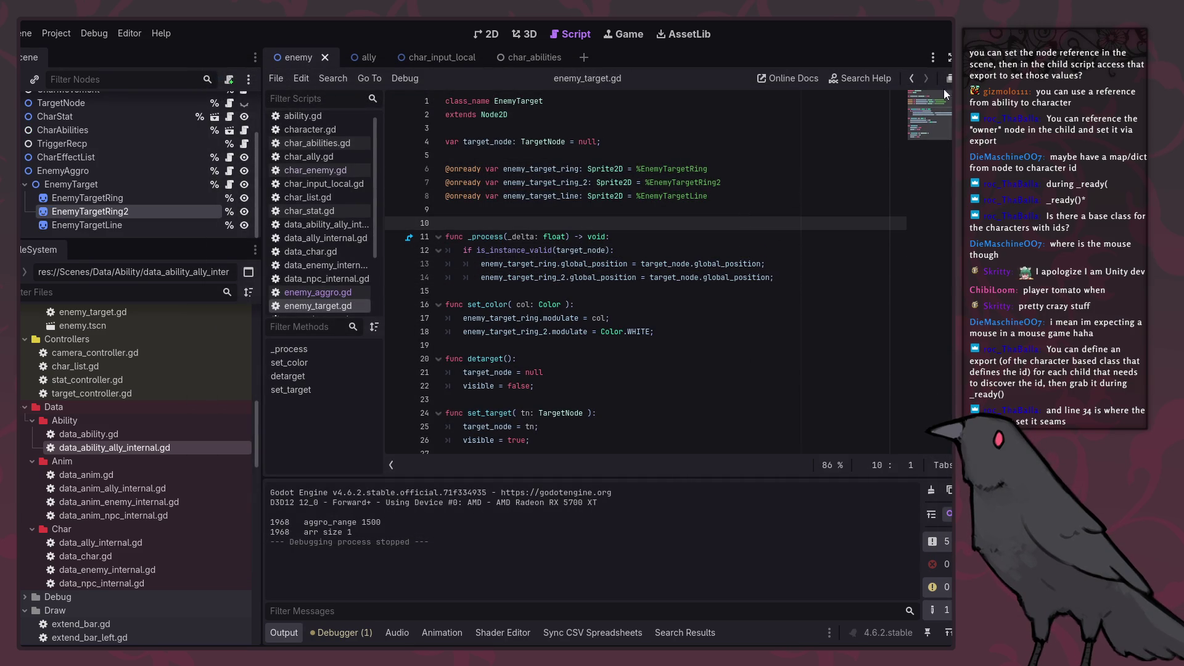
key(F5)
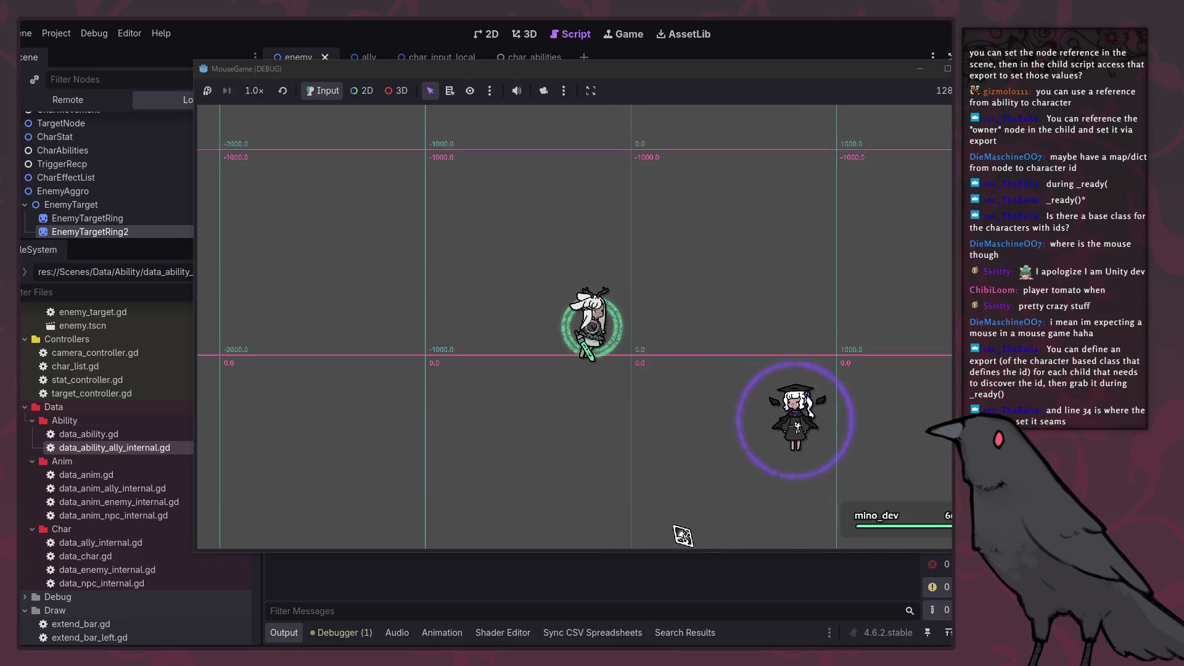
Step: Walk the player around with S, A, D and W to test both rings, then stop the game with F8
key(s)
key(a)
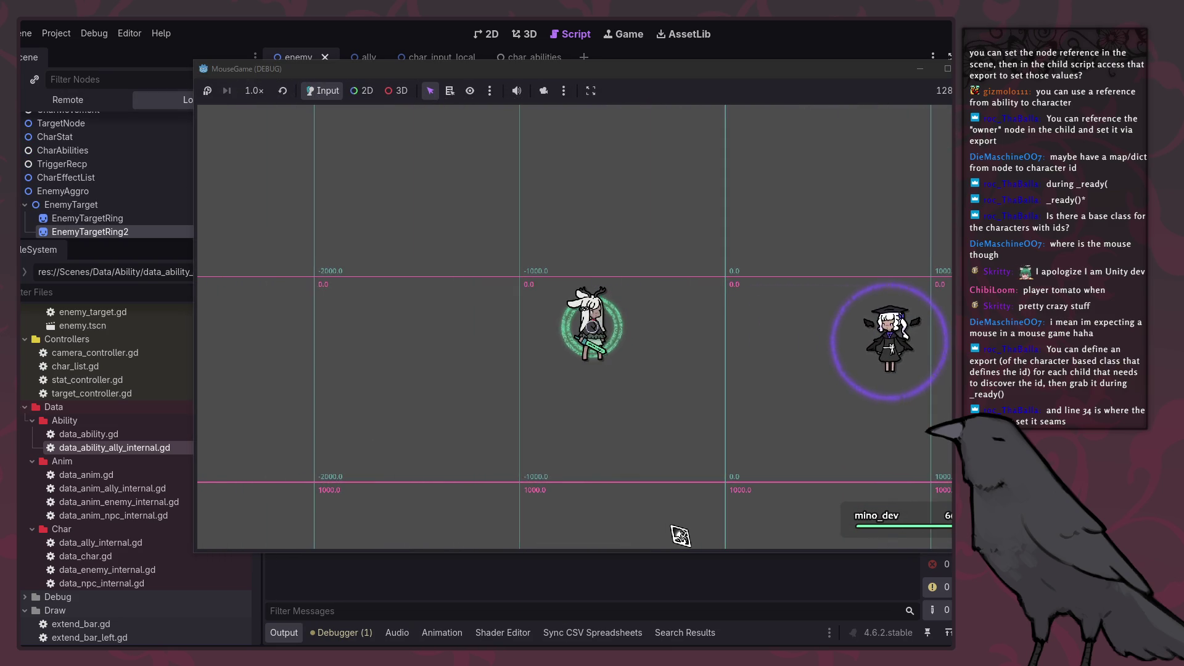
key(s)
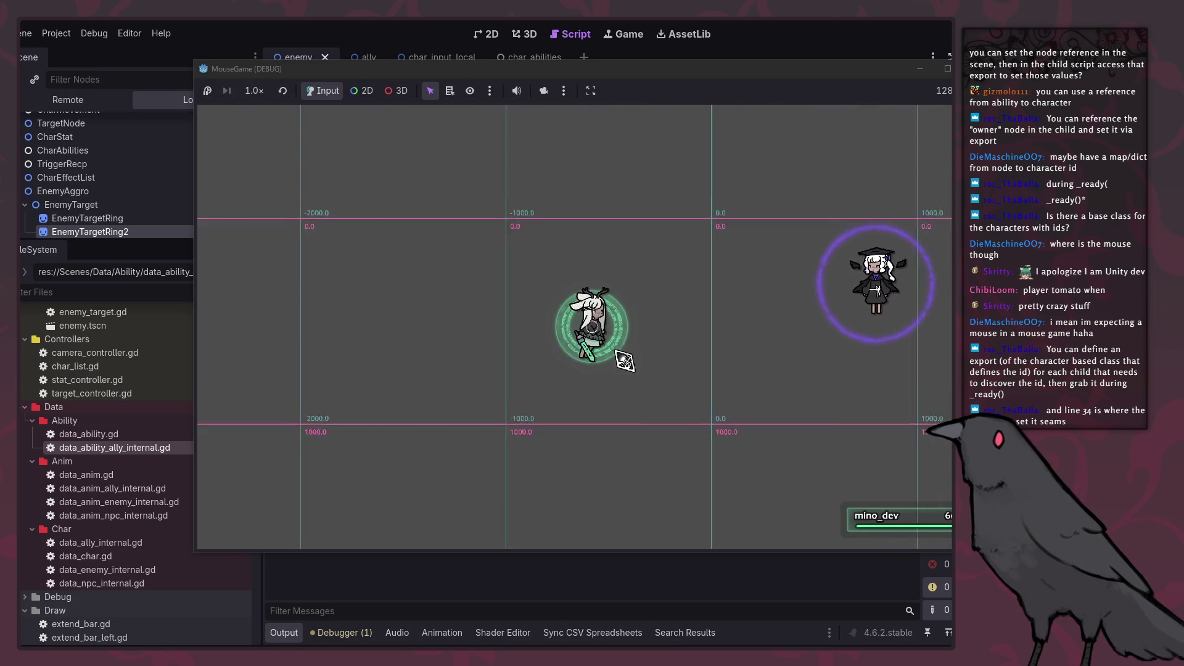
key(d)
key(w)
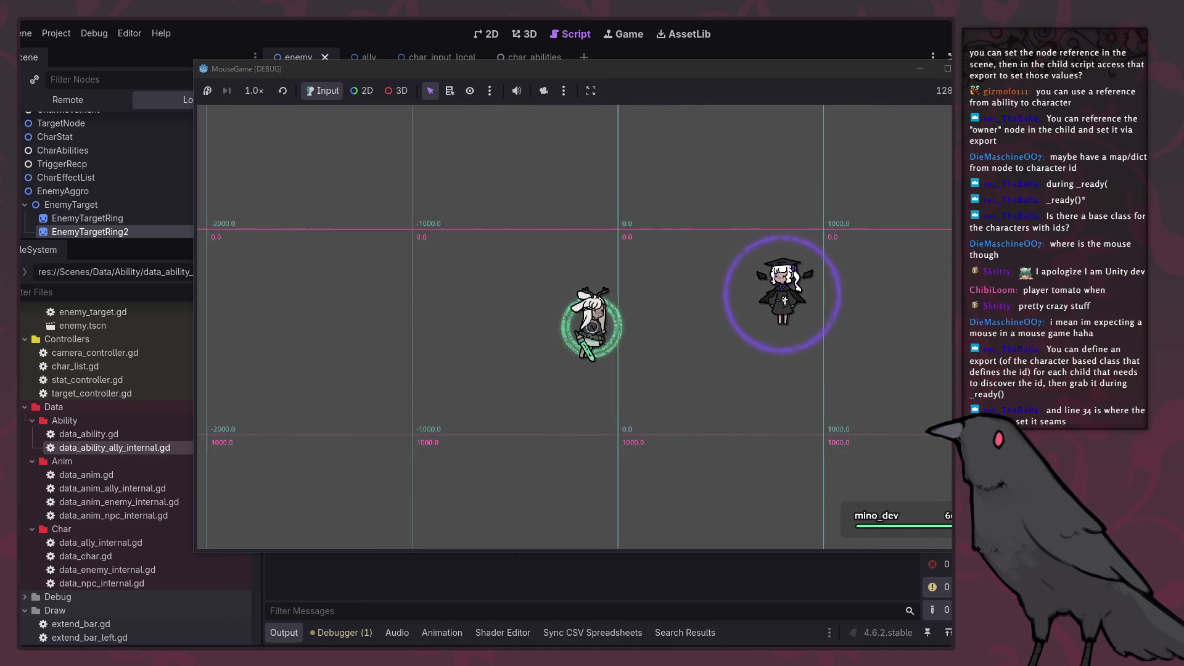
key(F8)
click(742, 362)
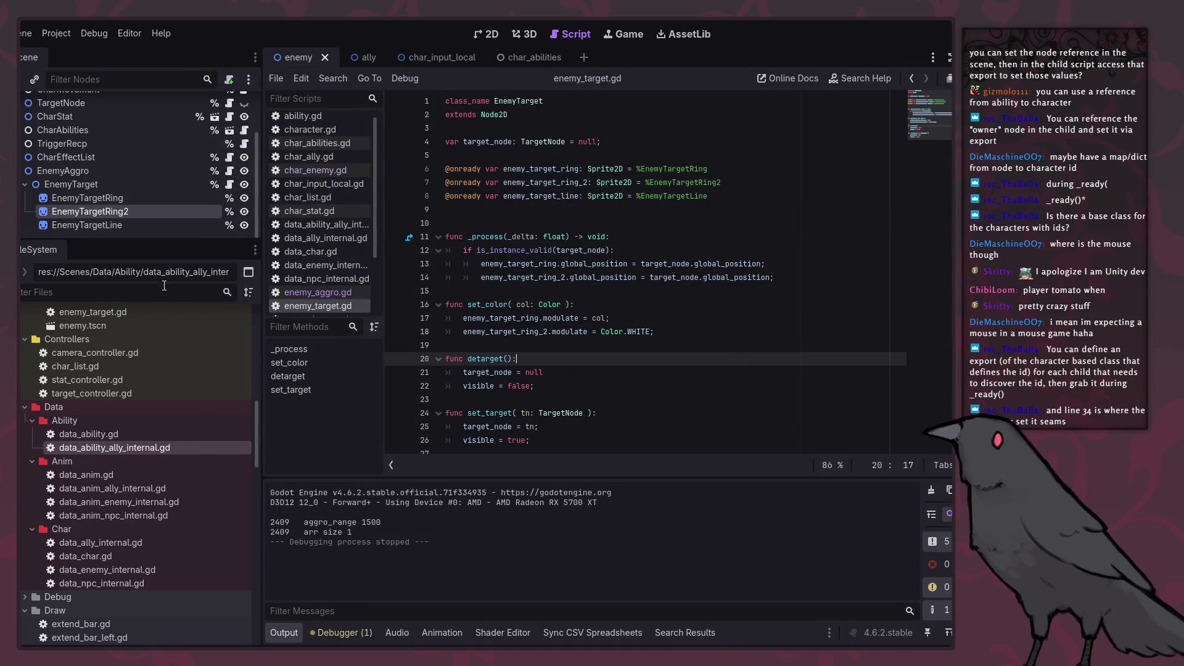
Step: Leave EnemyTargetLine's name unchanged and bring up GameMaker's tether Draw event code
double_click(106, 226)
key(Escape)
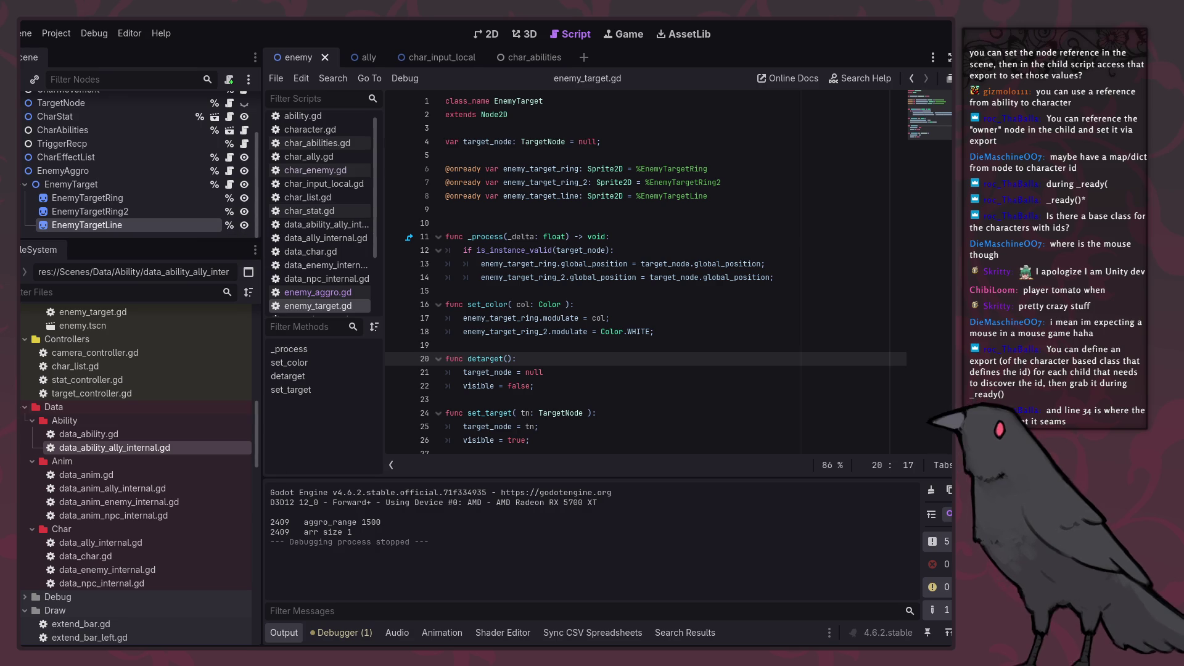
key(alt+Tab)
scroll(691, 483, down, 8)
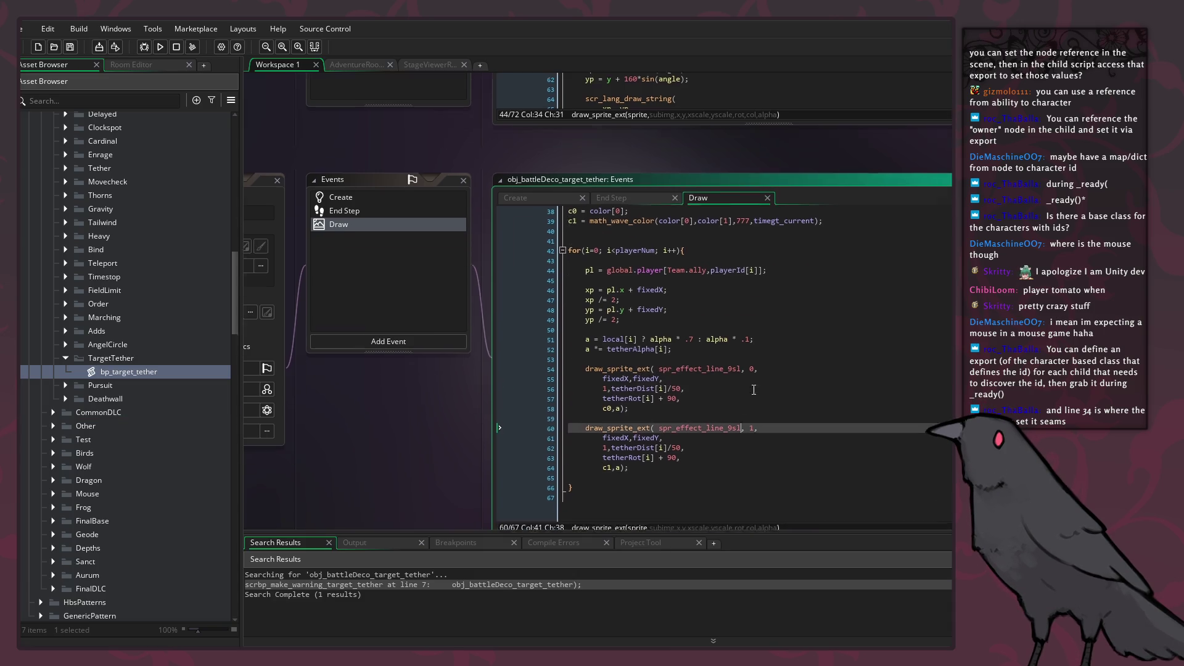
Step: Open the spr_effect_line_9sl sprite and expand its Texture Settings, Collision Mask and Nine Slice sections
click(745, 261)
middle_click(745, 261)
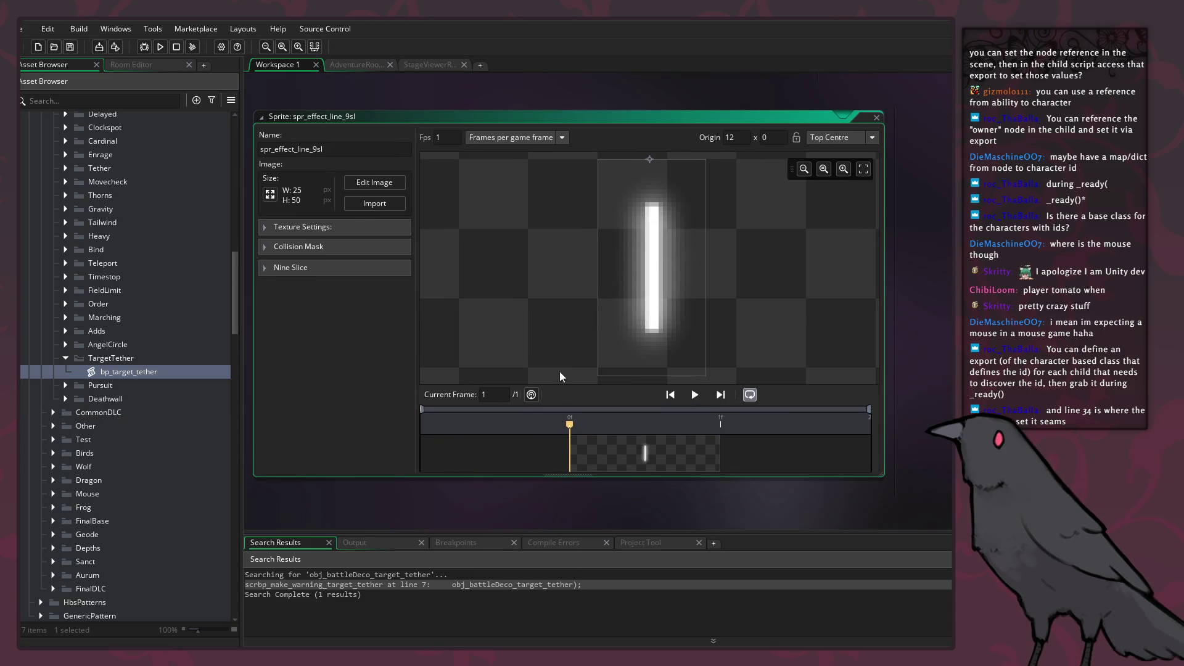
click(265, 227)
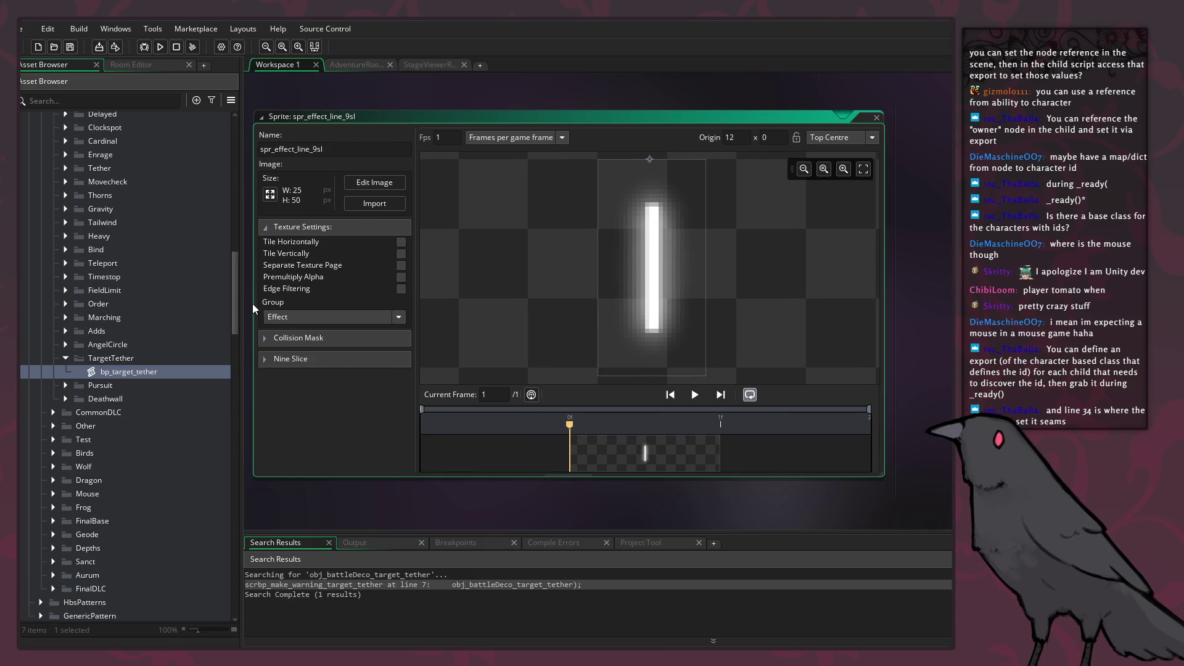
click(264, 338)
scroll(265, 426, down, 1)
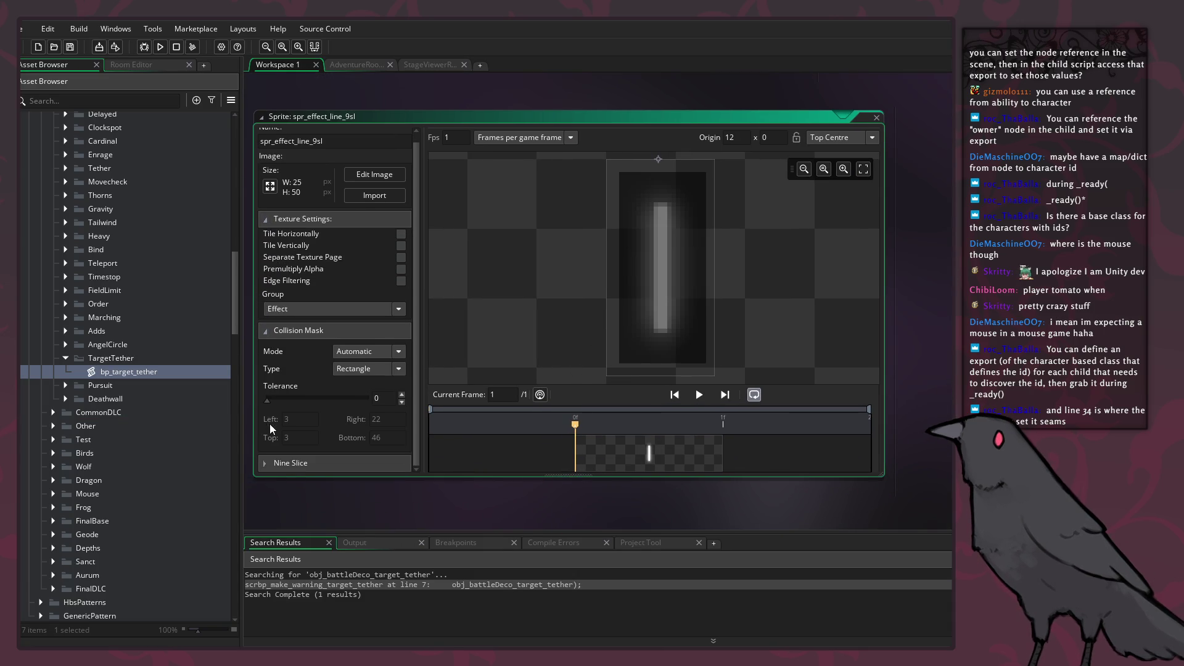
click(266, 464)
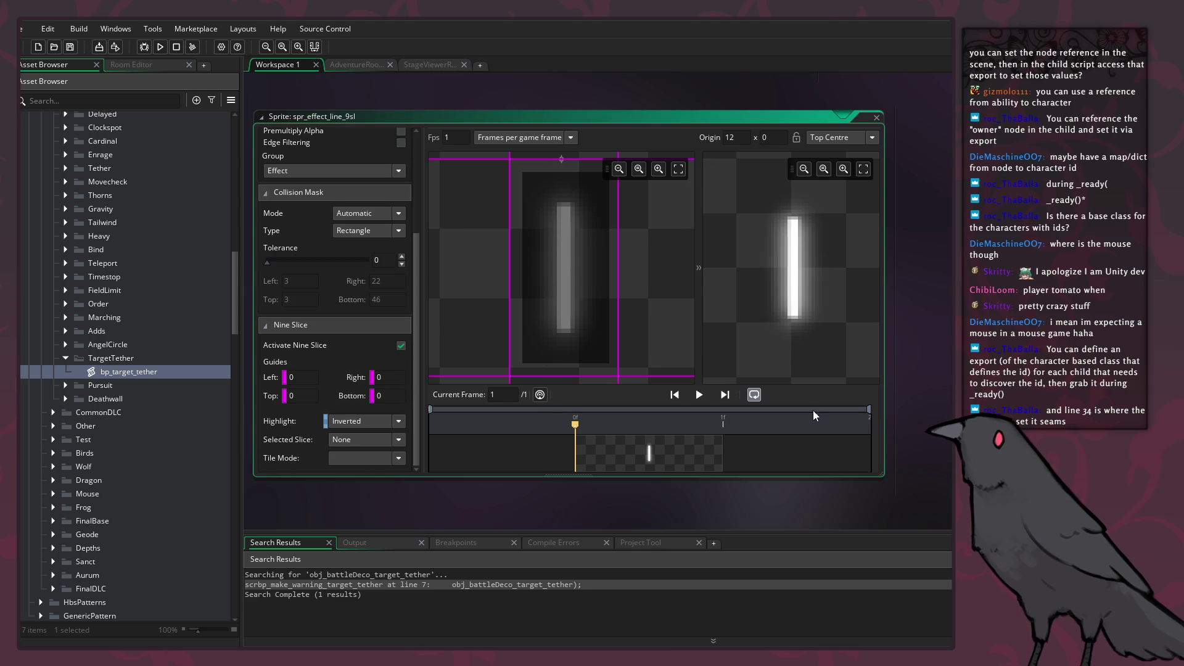
Step: Test the nine-slice result by resizing and zooming the preview, then close the sprite editor
mouse_move(815, 361)
mouse_move(816, 361)
mouse_down()
mouse_move(804, 435)
mouse_move(841, 322)
mouse_up()
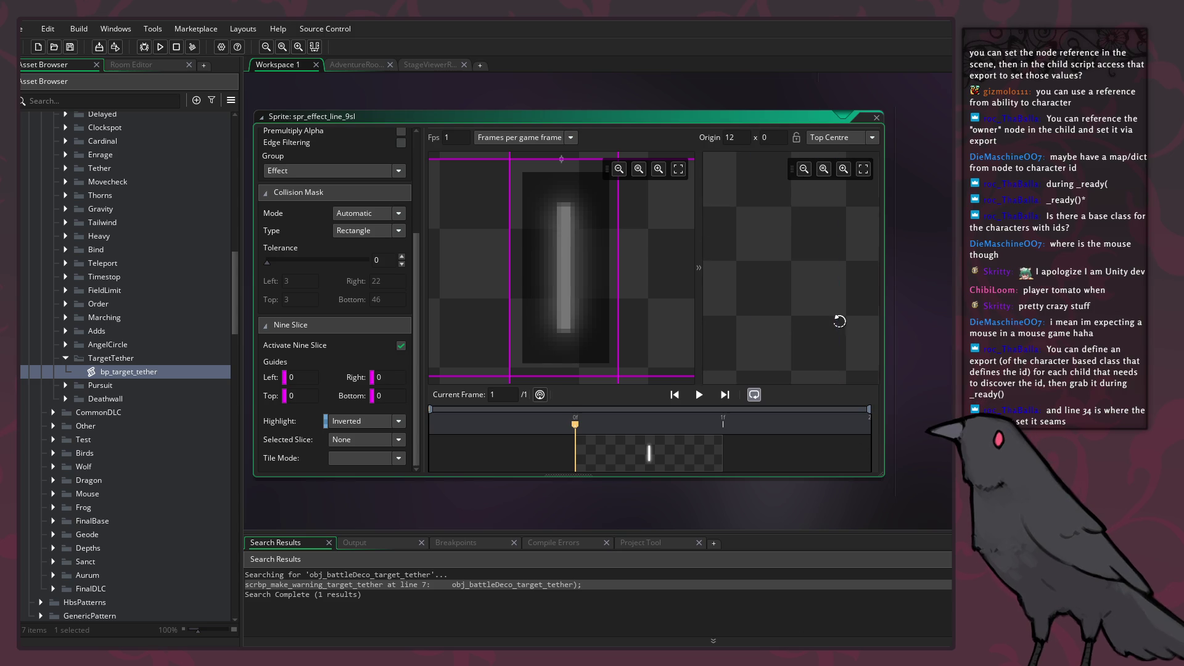
click(804, 169)
click(804, 168)
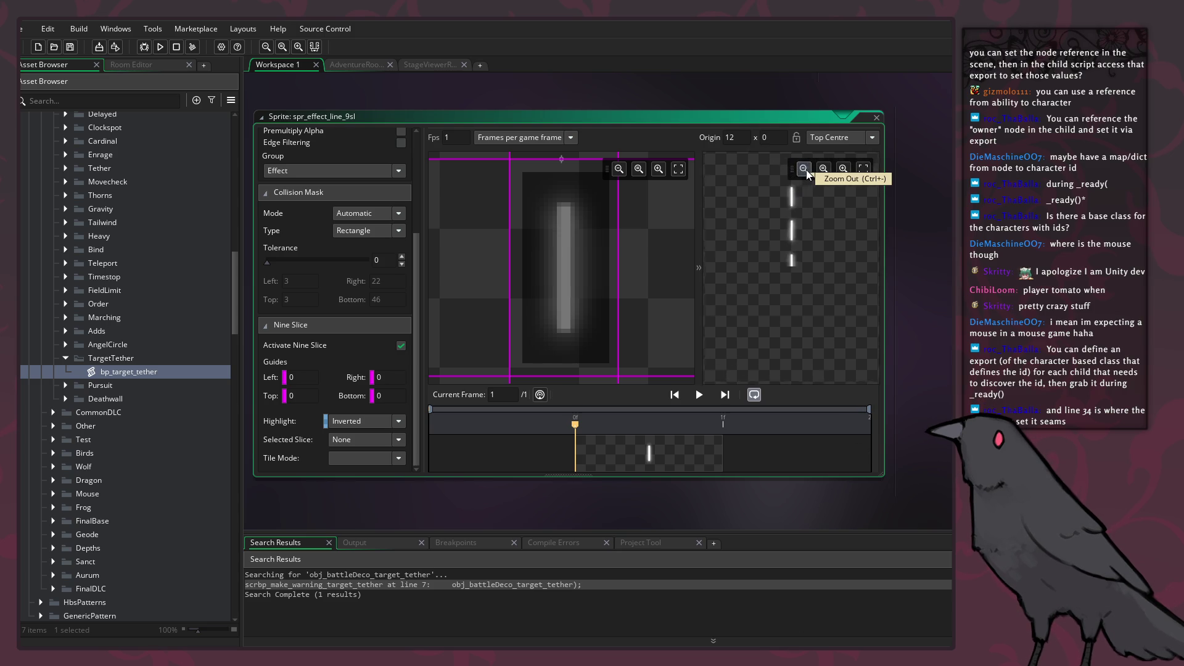
mouse_move(791, 265)
mouse_move(792, 265)
mouse_down()
mouse_move(802, 318)
mouse_move(748, 417)
mouse_move(795, 536)
mouse_move(798, 635)
mouse_up()
click(804, 169)
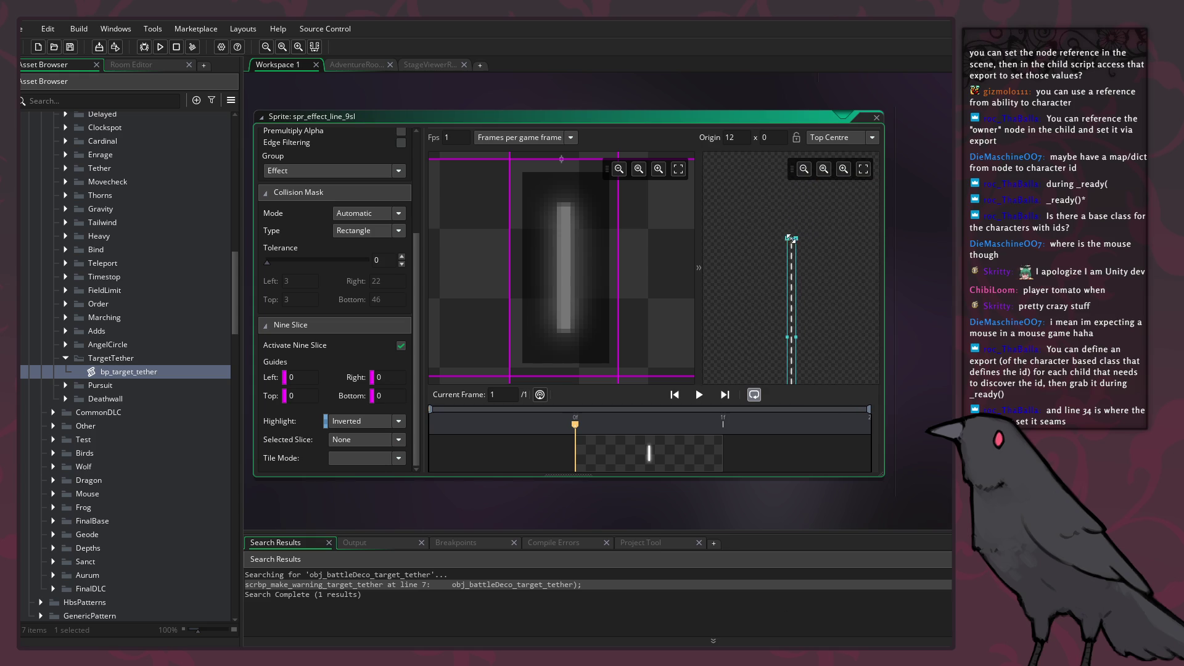
drag(793, 236, 796, 148)
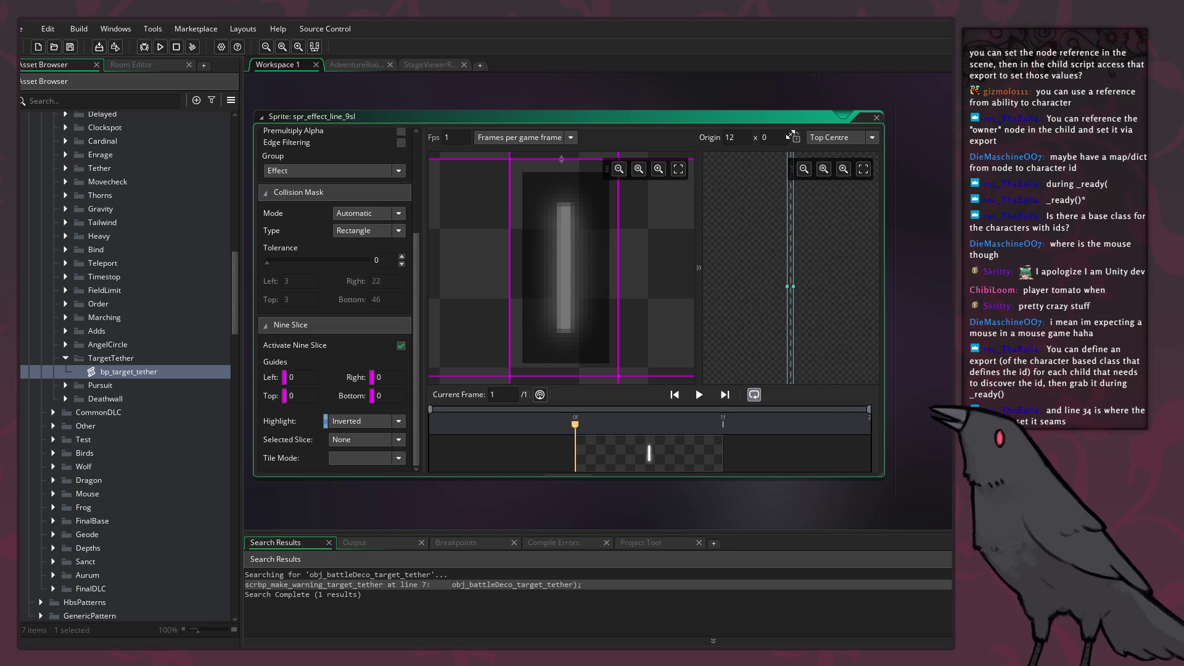
click(876, 117)
key(alt+Tab)
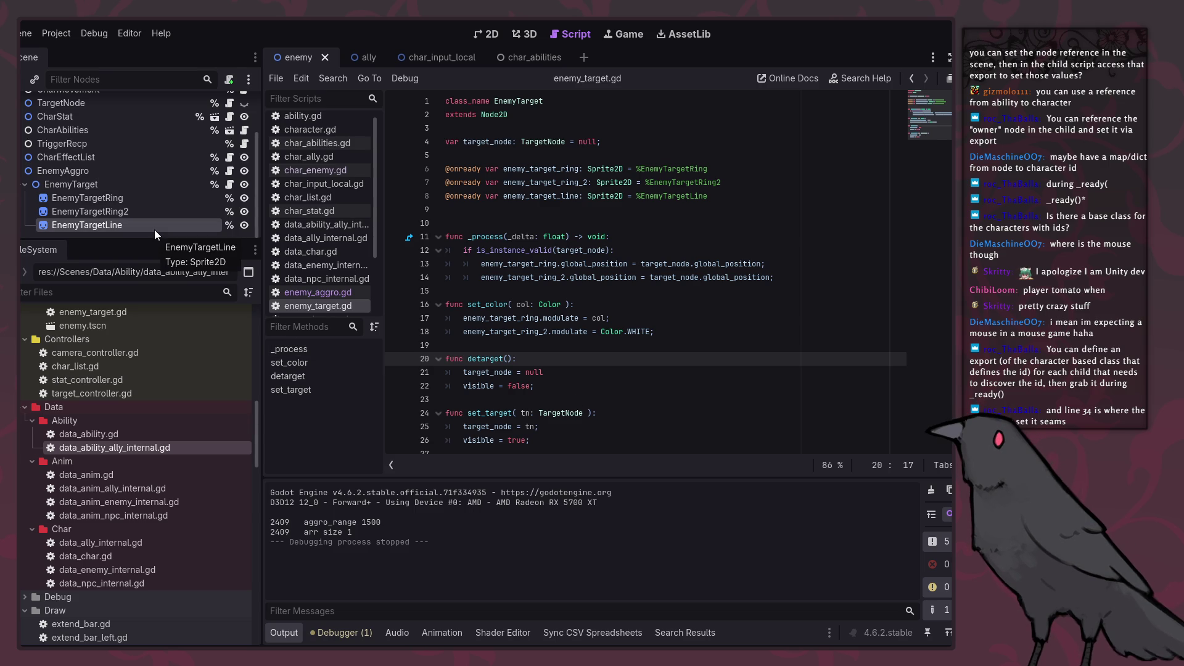
Step: Import effect_line_9sl.png into Sprites/Focus and assign it as EnemyTargetLine's Texture
scroll(83, 484, down, 5)
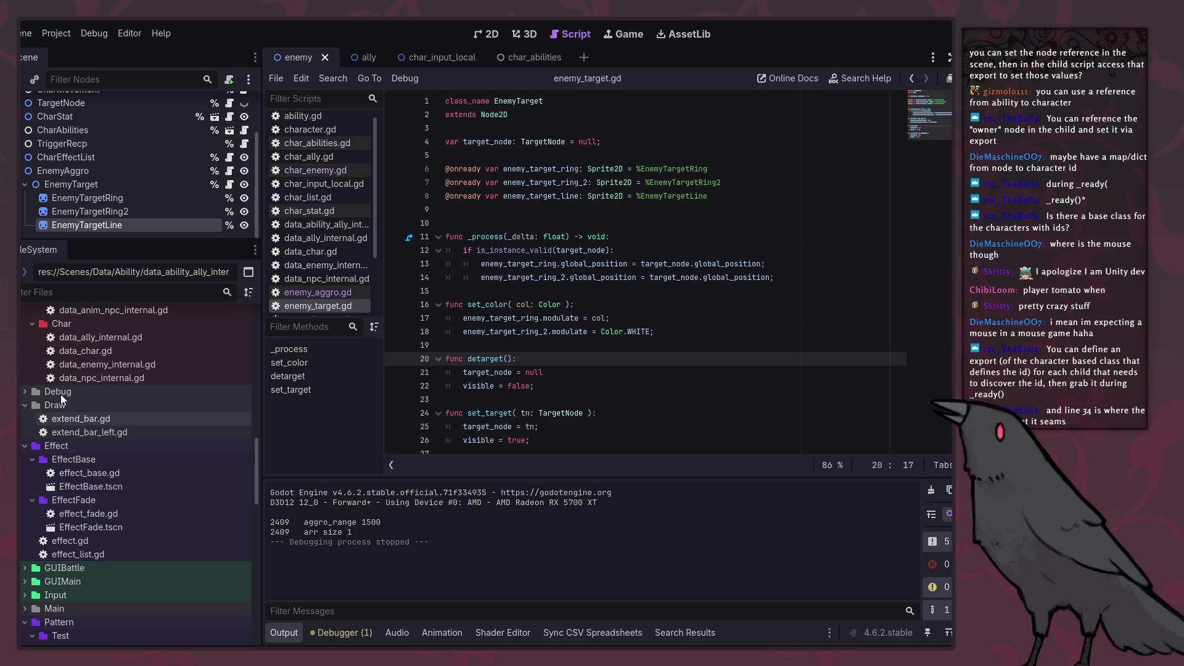
scroll(64, 390, down, 10)
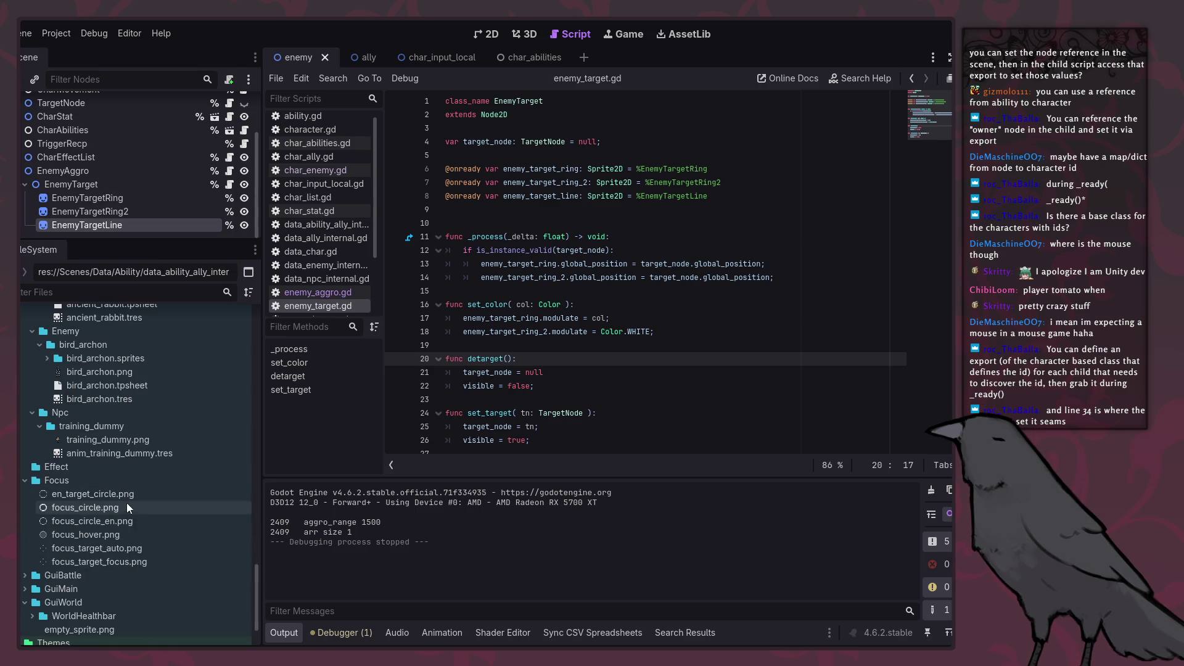
scroll(127, 502, down, 3)
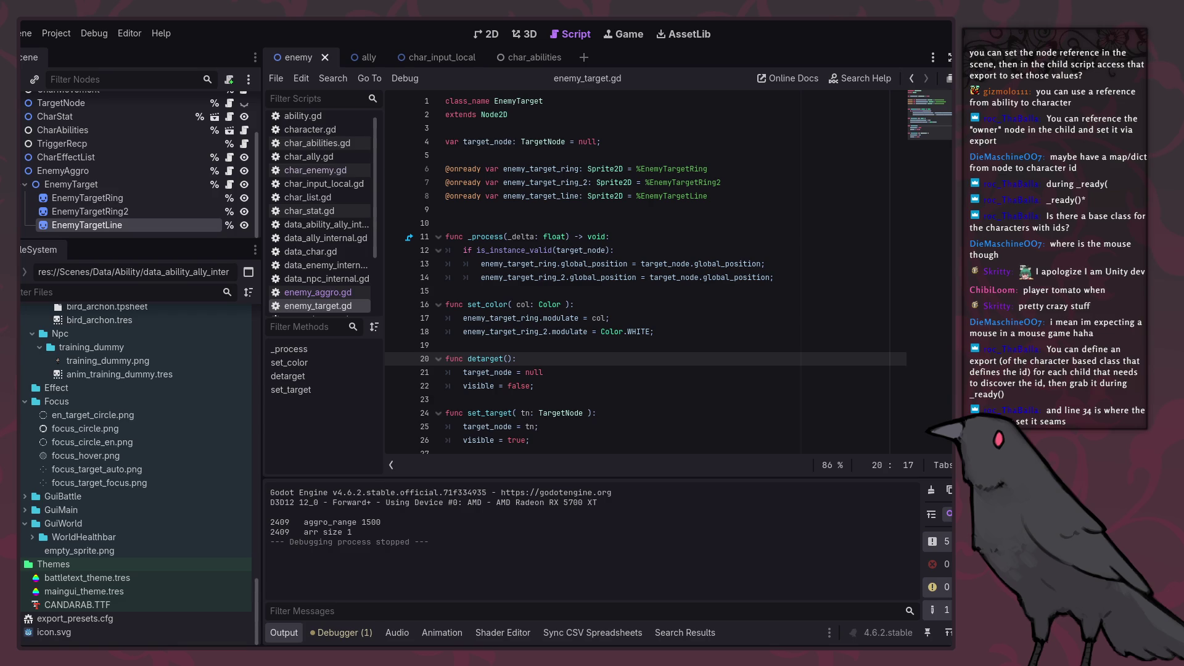
drag(80, 438, 79, 423)
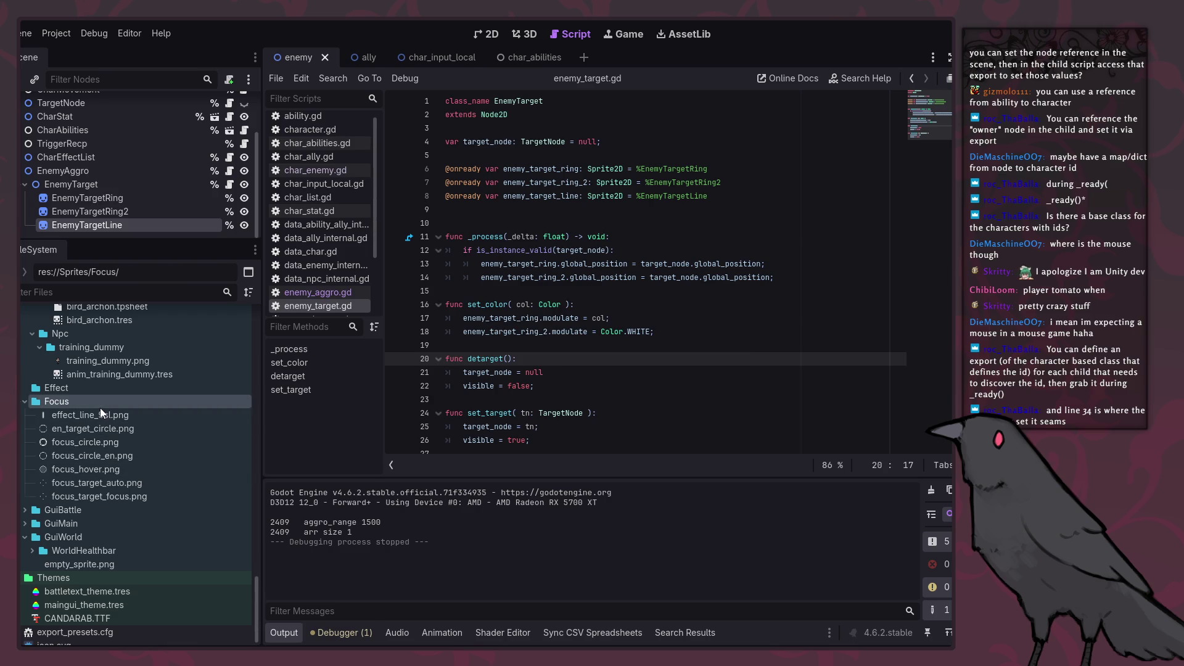
click(100, 414)
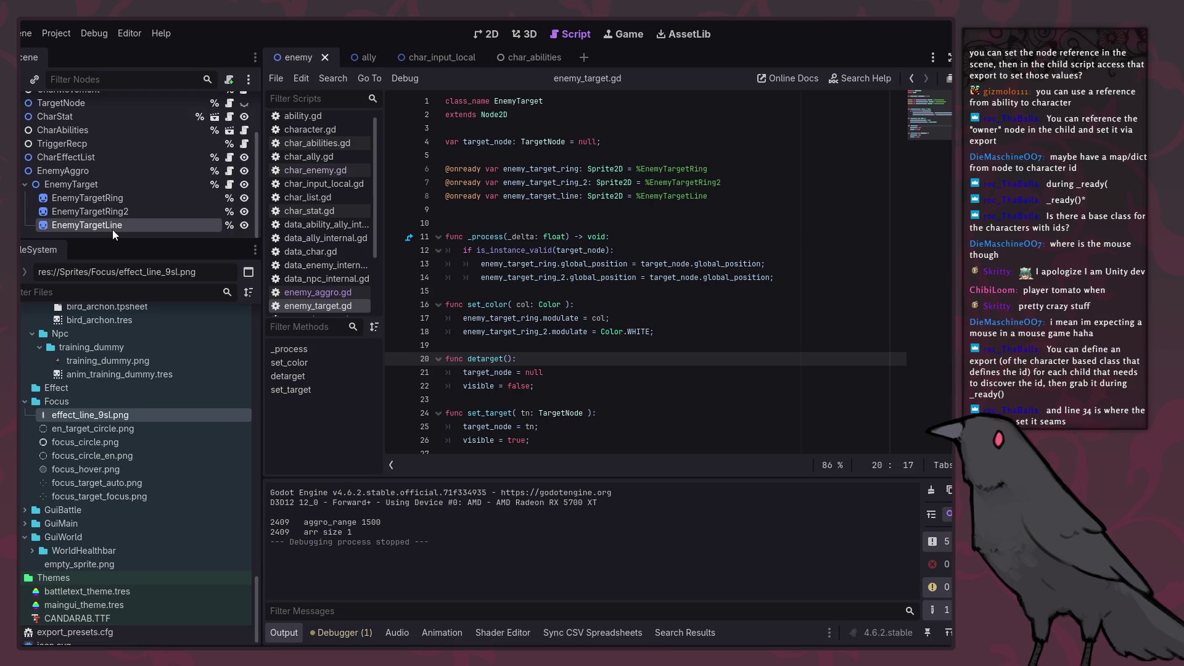
mouse_move(101, 416)
mouse_down()
mouse_move(832, 315)
mouse_move(802, 291)
mouse_move(87, 224)
mouse_up()
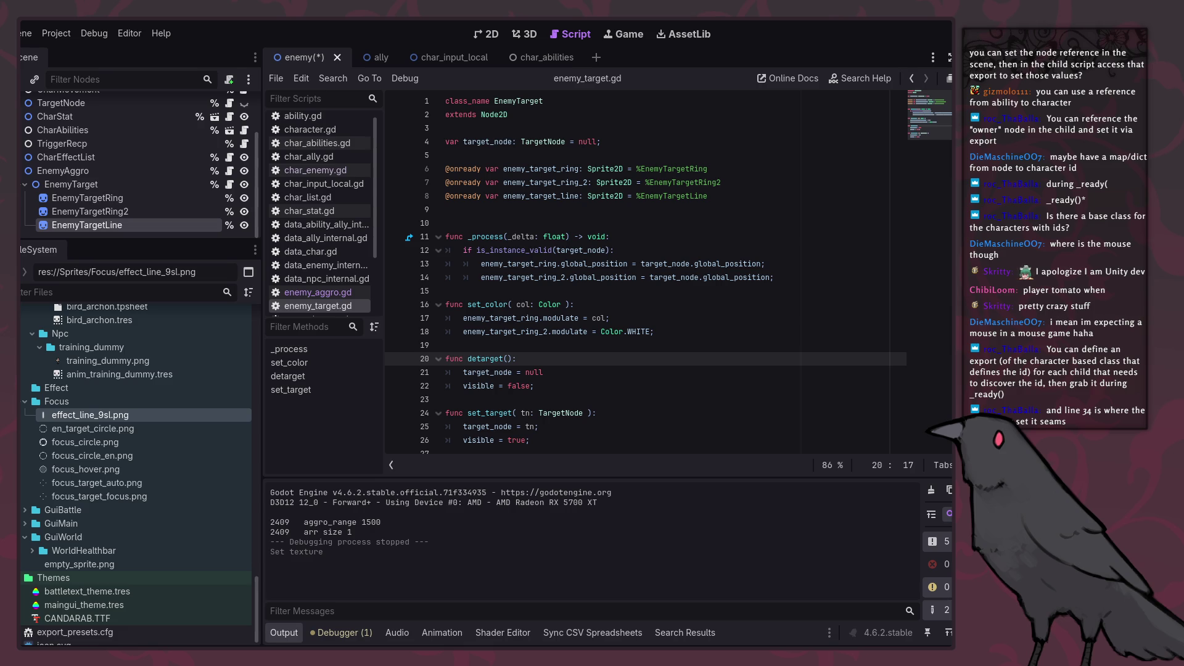
Step: Browse effect_line_9sl.png's file actions and the Project and Debug menus for the import panel
right_click(129, 416)
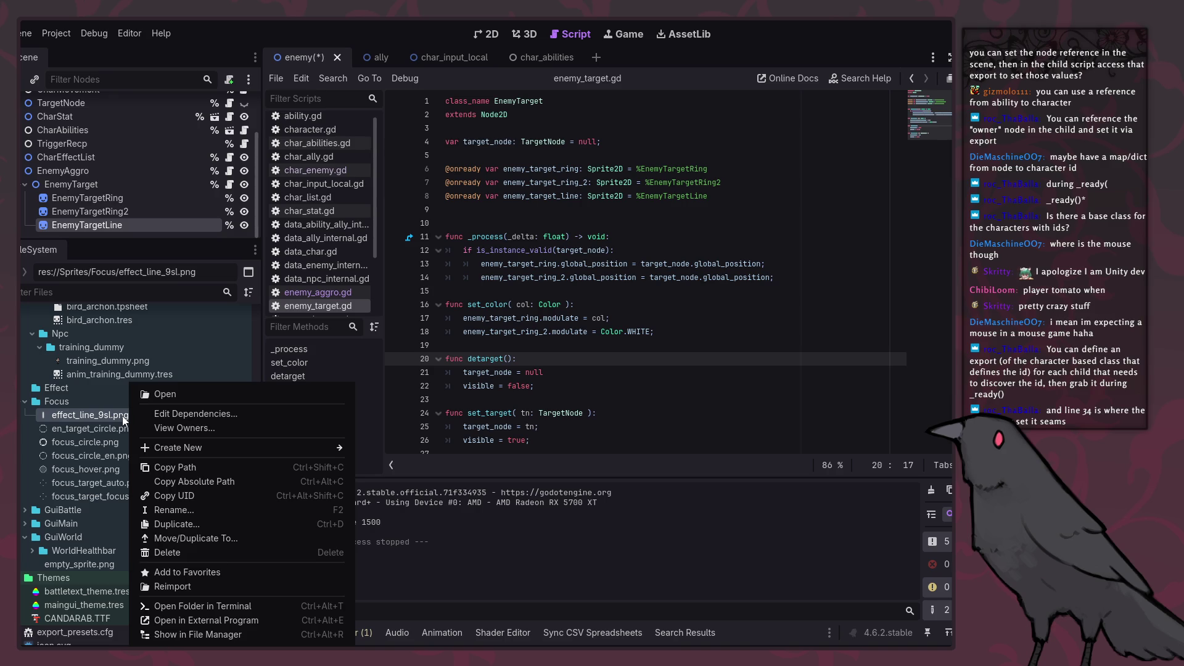
key(Escape)
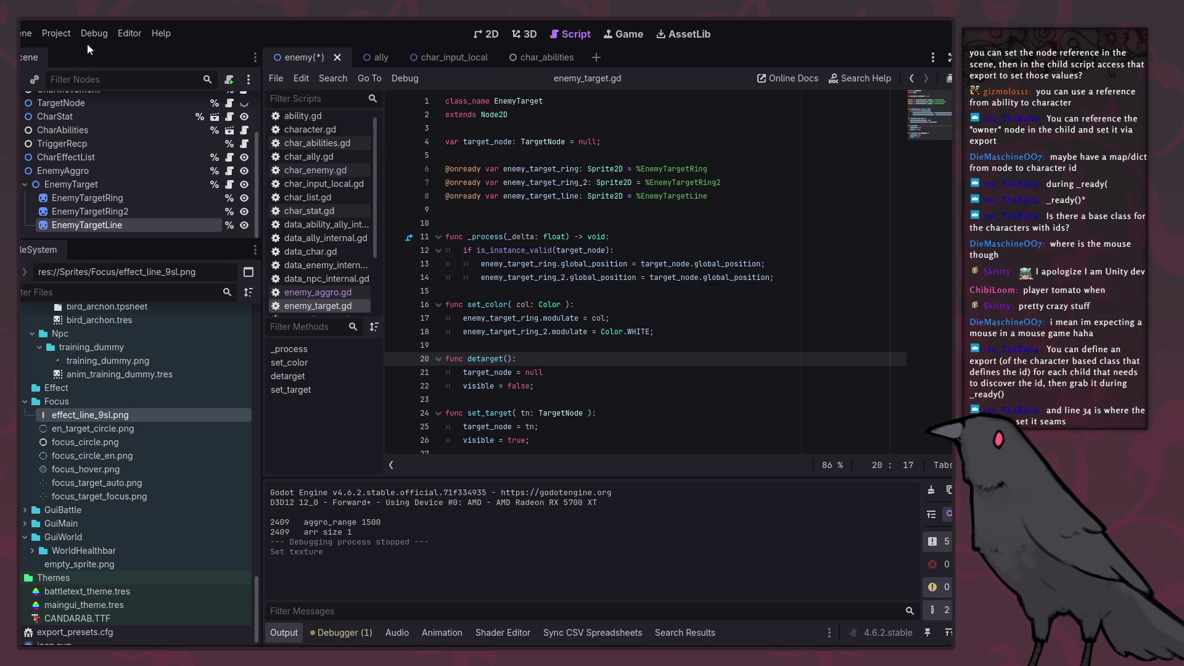
click(59, 36)
click(59, 36)
click(94, 34)
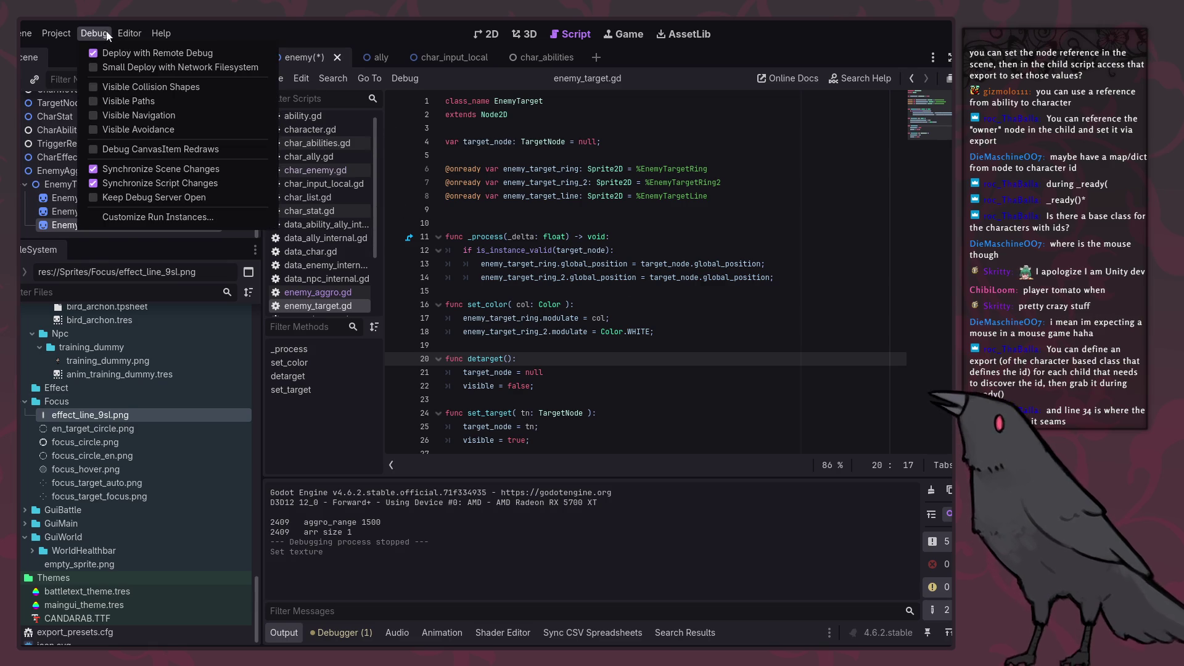
mouse_move(129, 33)
mouse_move(50, 33)
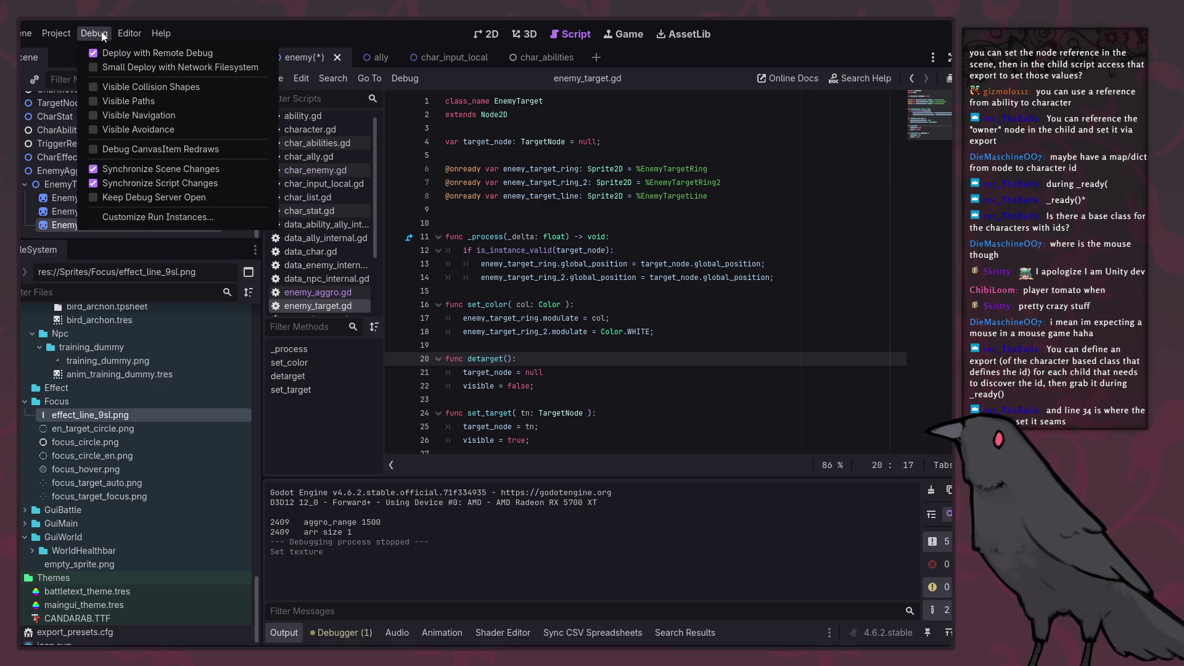
mouse_move(72, 31)
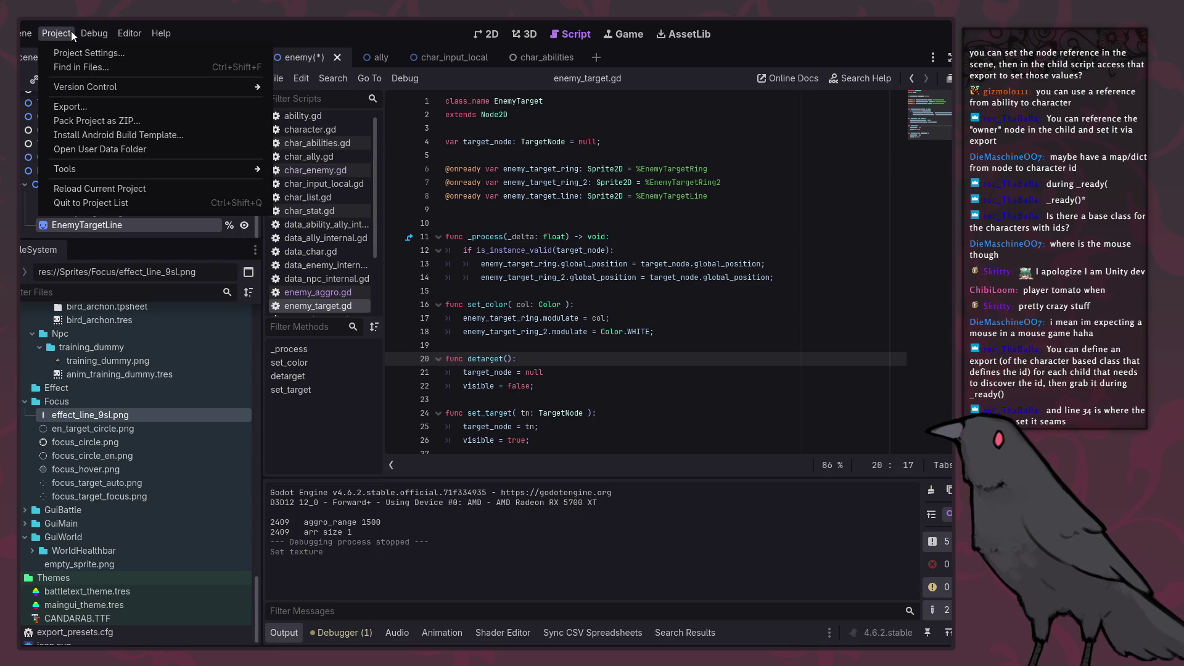
click(71, 30)
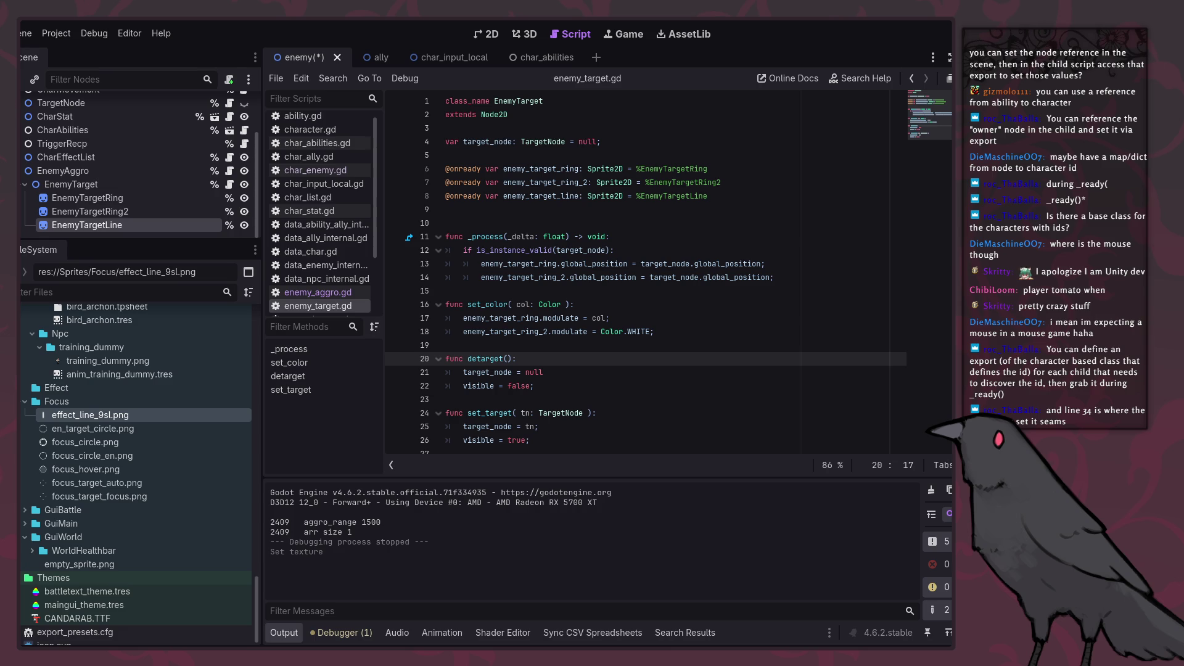
Step: Check the Scene dock's layout options, then show the Editor > Editor Docks list
right_click(39, 54)
click(38, 53)
click(55, 34)
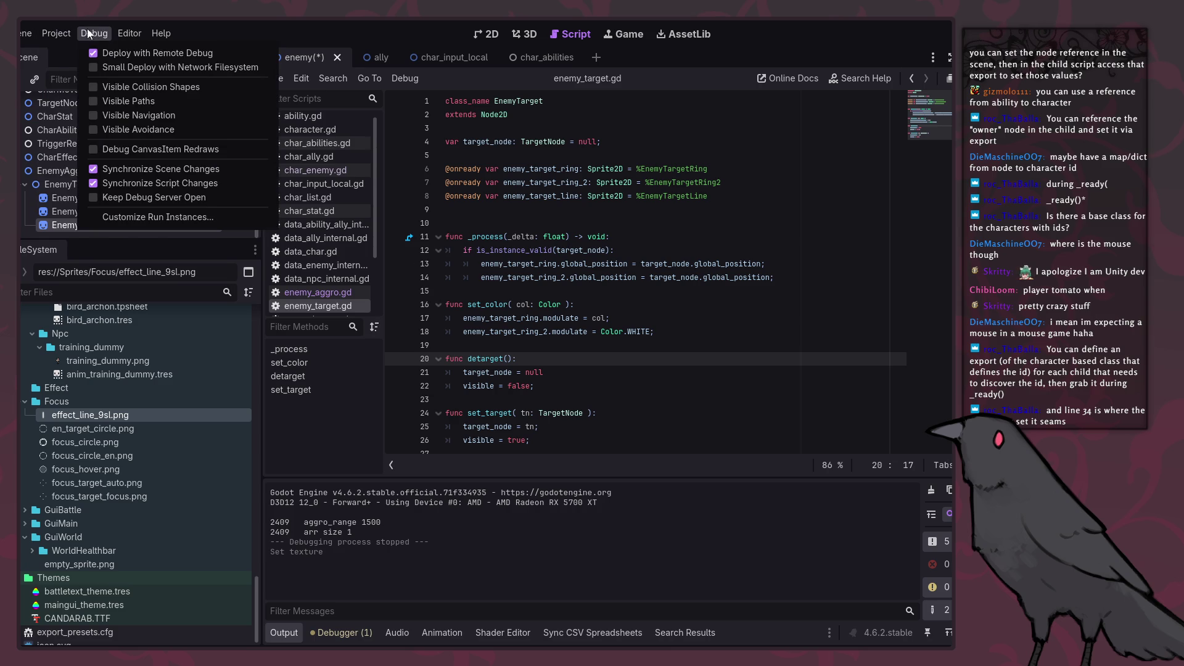
mouse_move(120, 179)
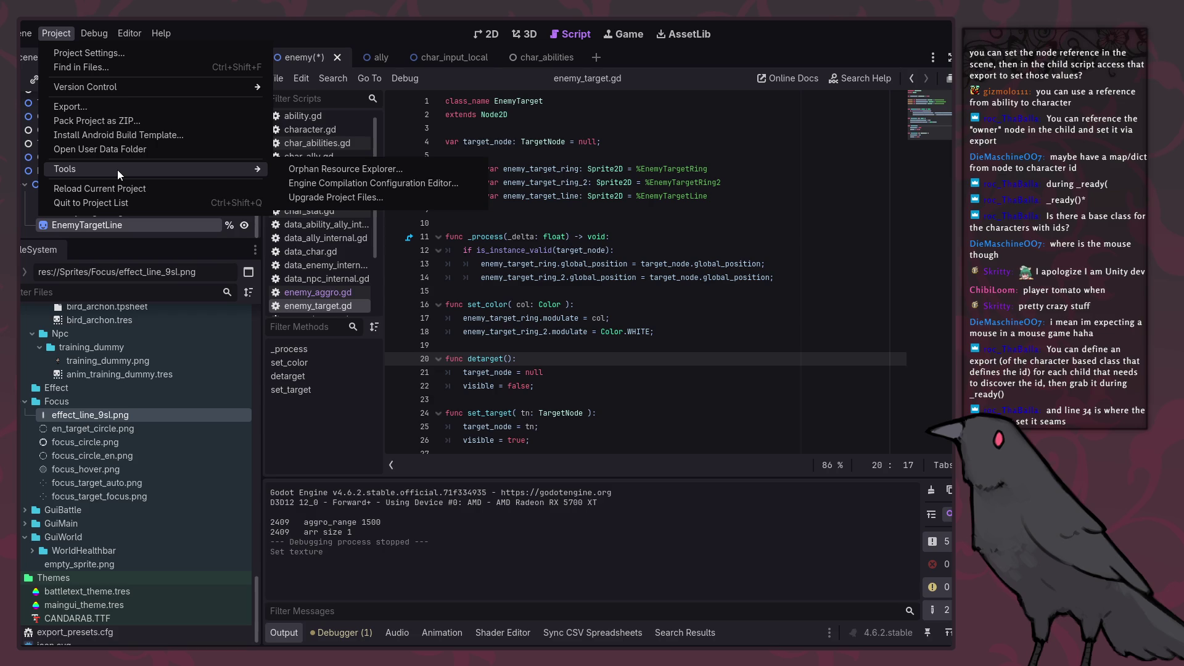
mouse_move(94, 34)
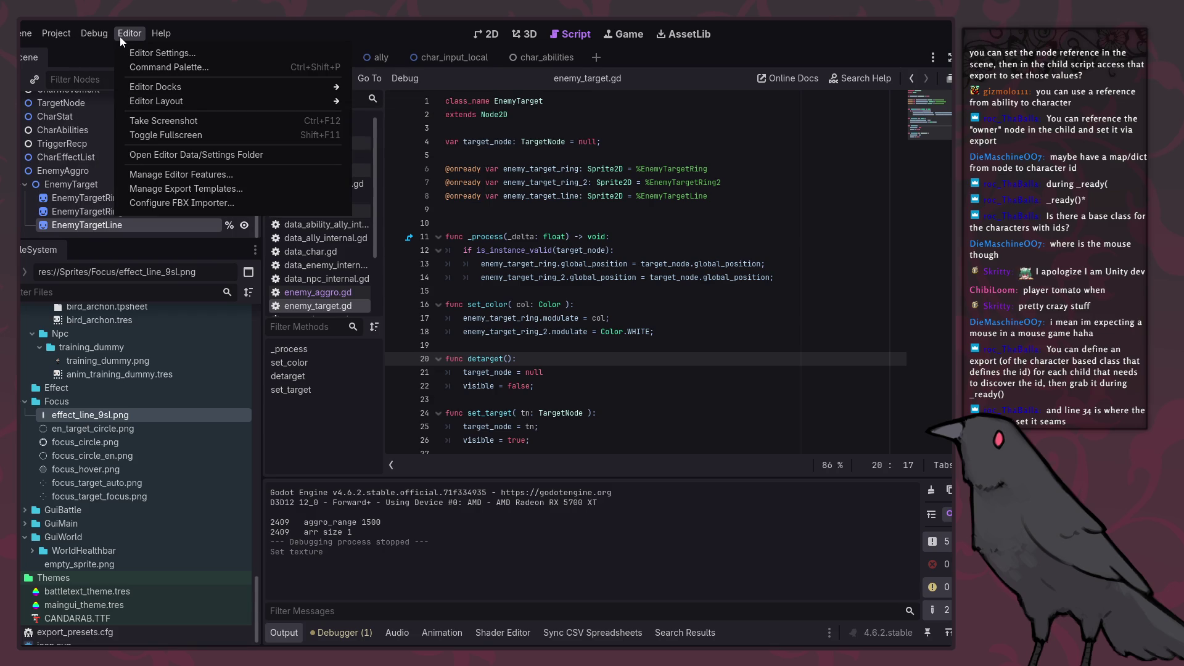
mouse_move(134, 85)
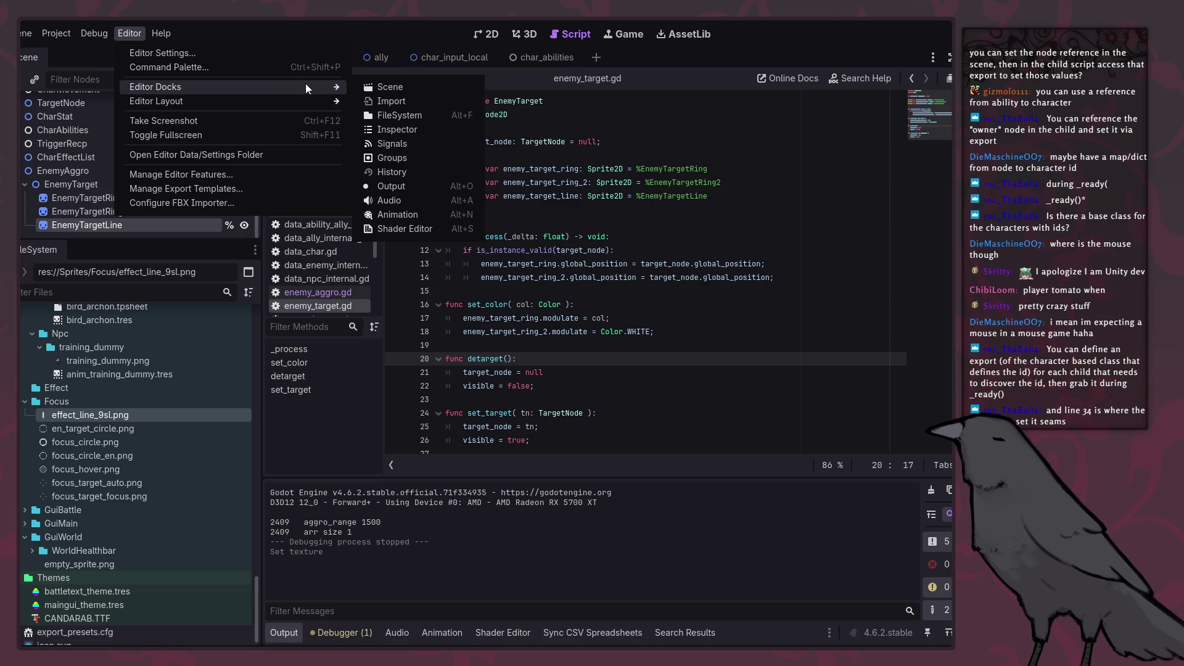
Step: Restore the Import dock from Editor Docks and enlarge it downward
click(399, 102)
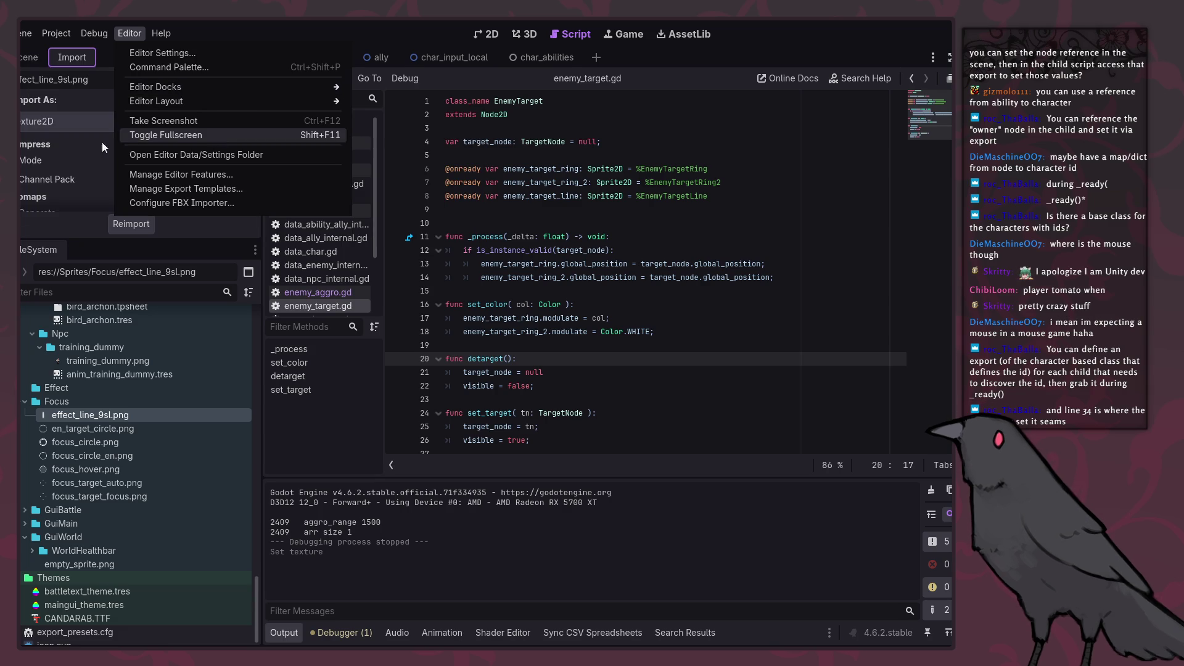
click(325, 24)
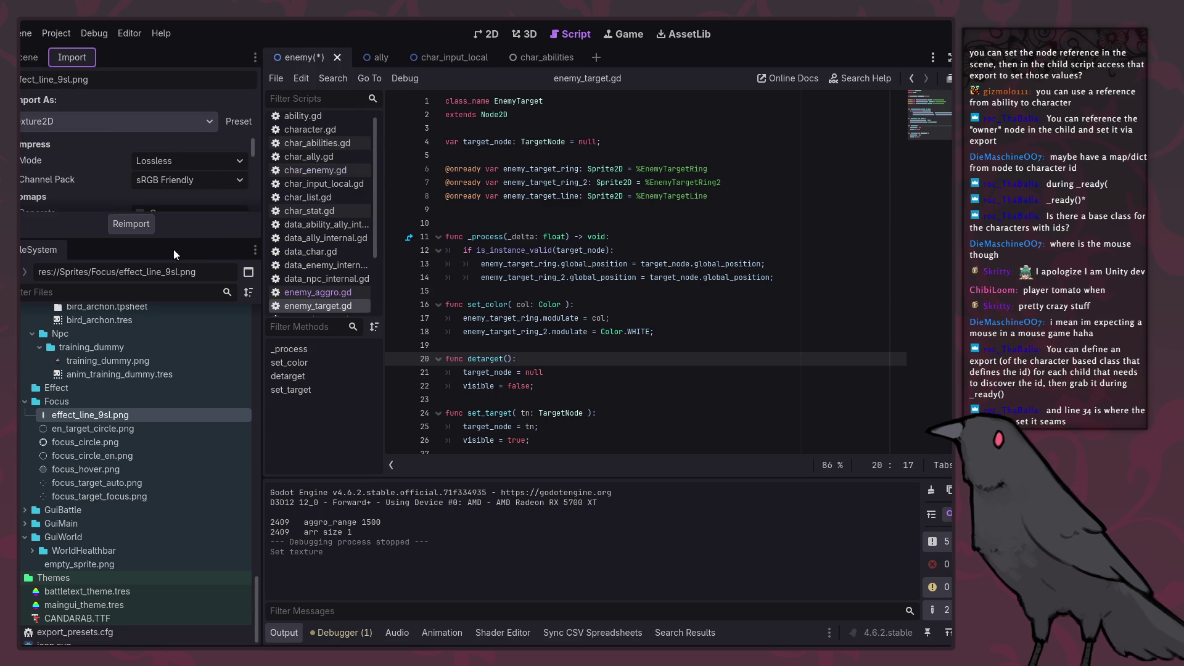
drag(164, 239, 170, 376)
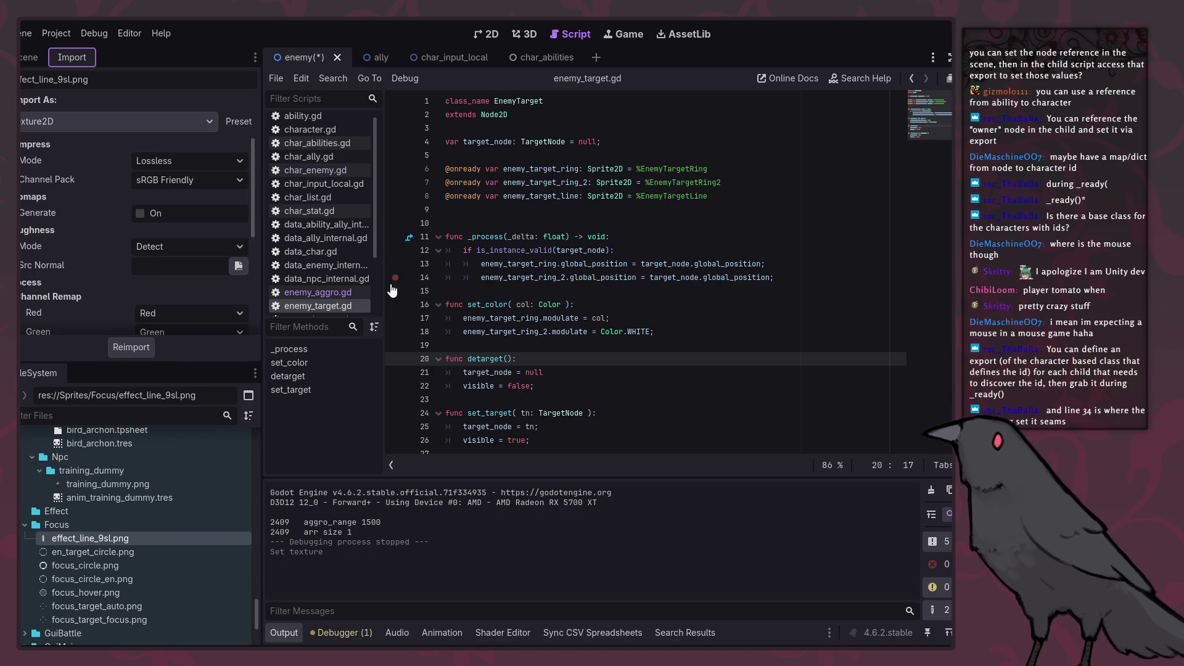
Step: Scroll through effect_line_9sl.png's import options and open the Import As list
scroll(141, 290, down, 3)
scroll(142, 294, up, 1)
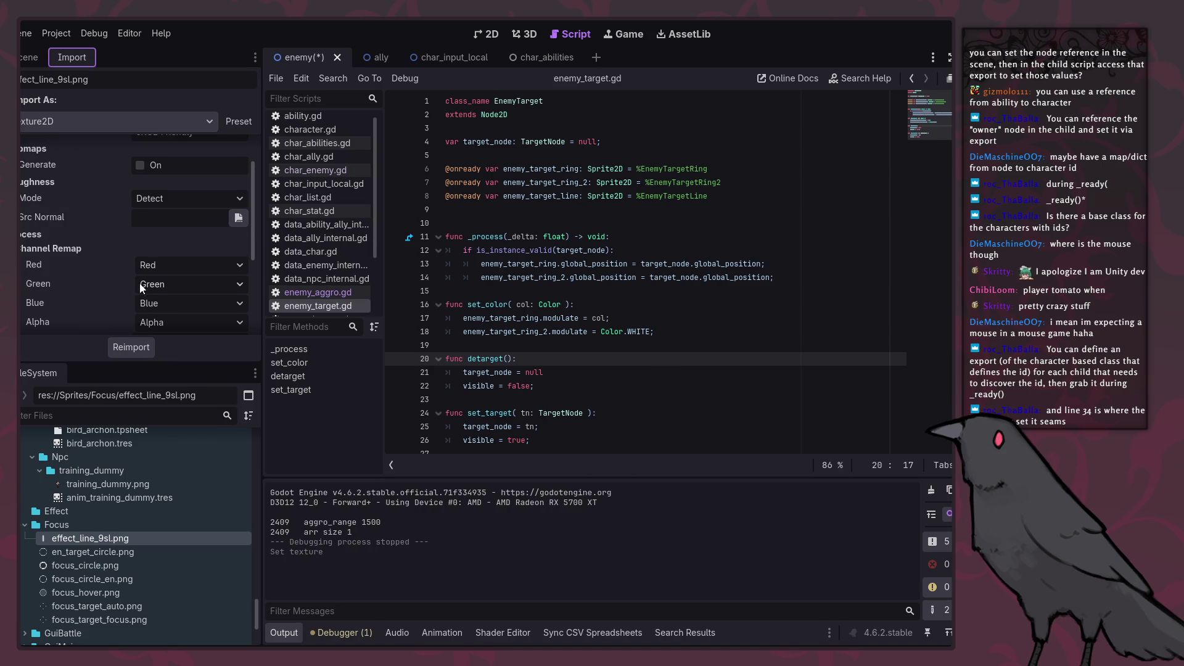
scroll(148, 269, down, 6)
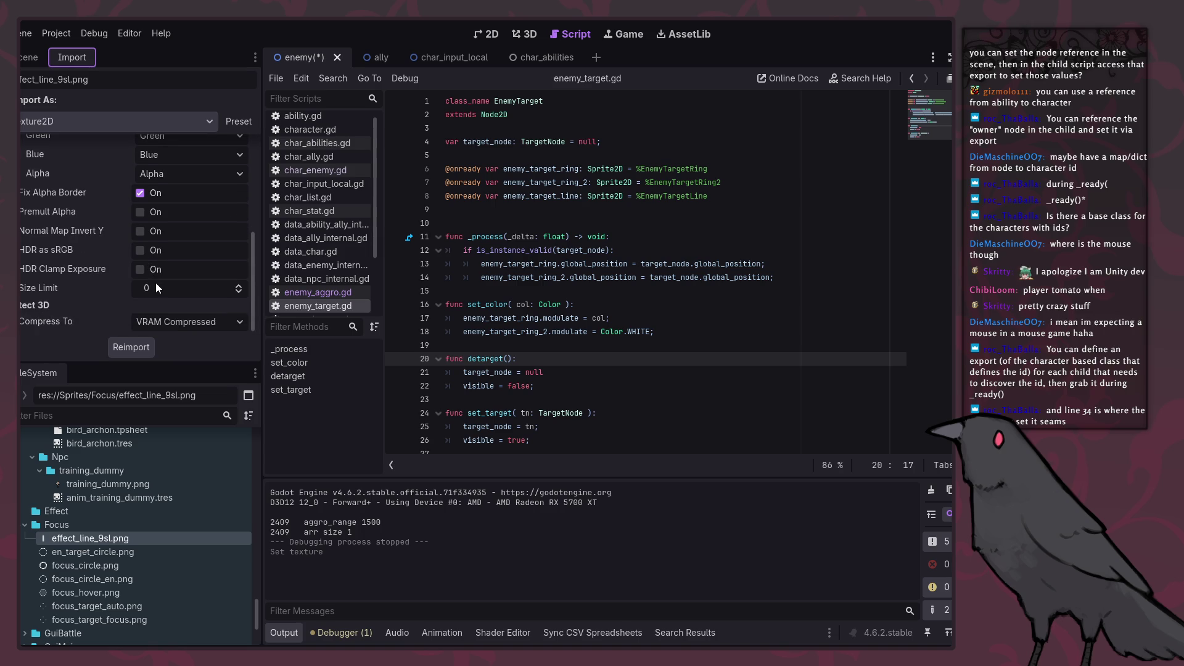
scroll(156, 284, up, 2)
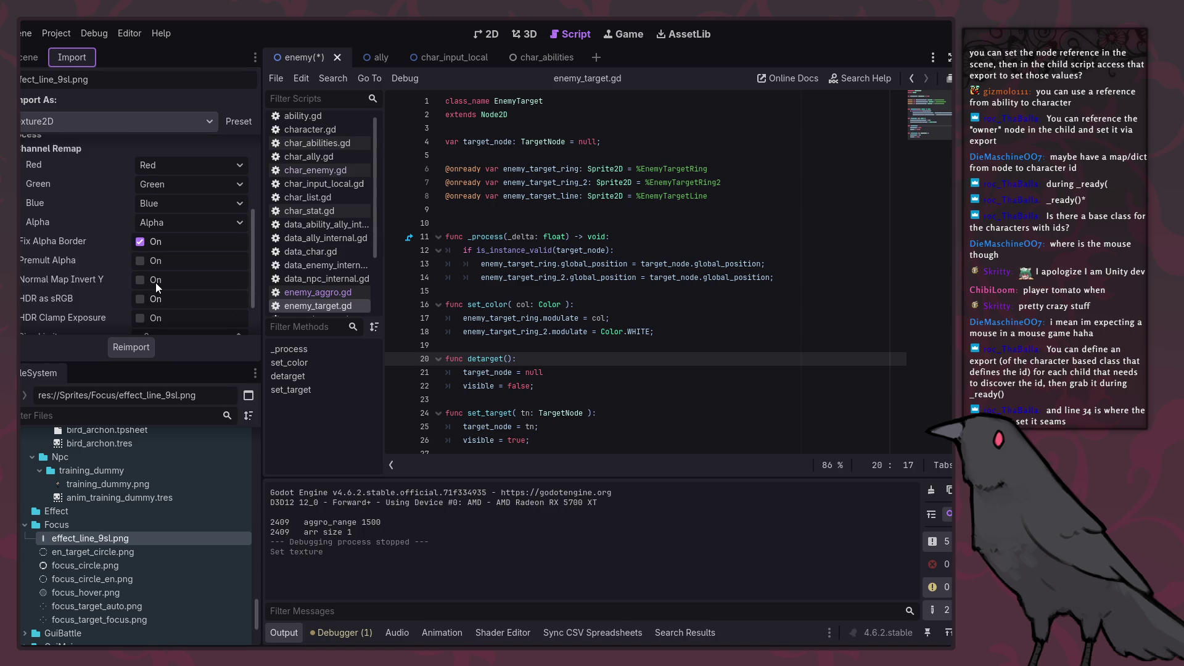
scroll(155, 283, up, 5)
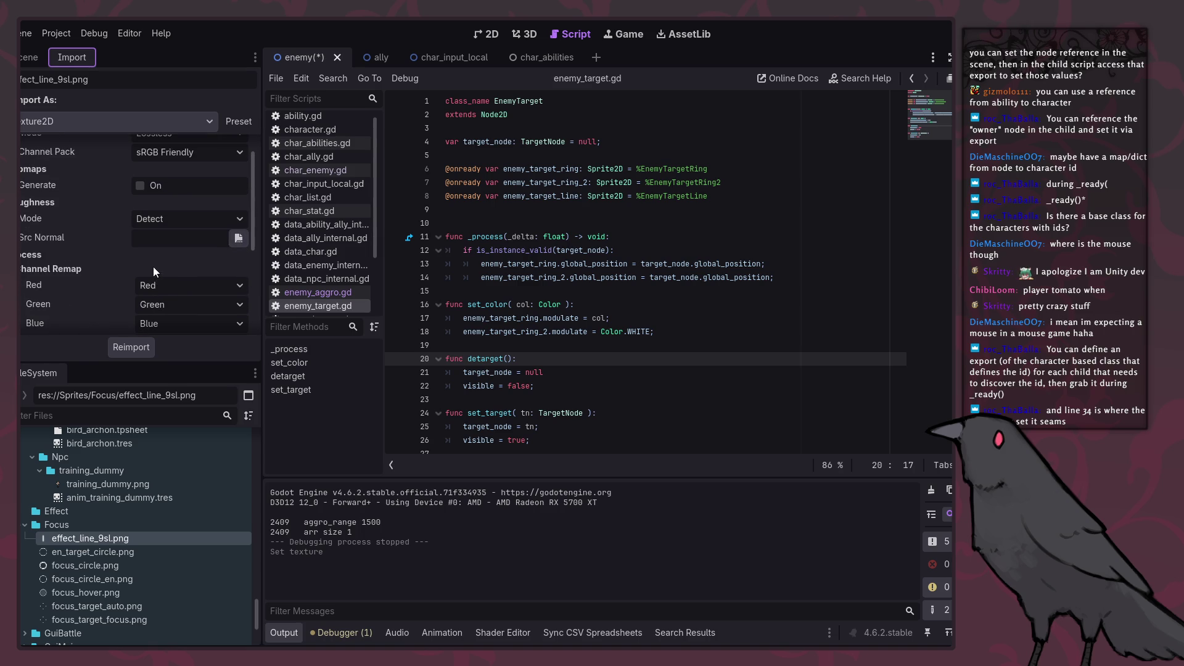
scroll(153, 264, up, 1)
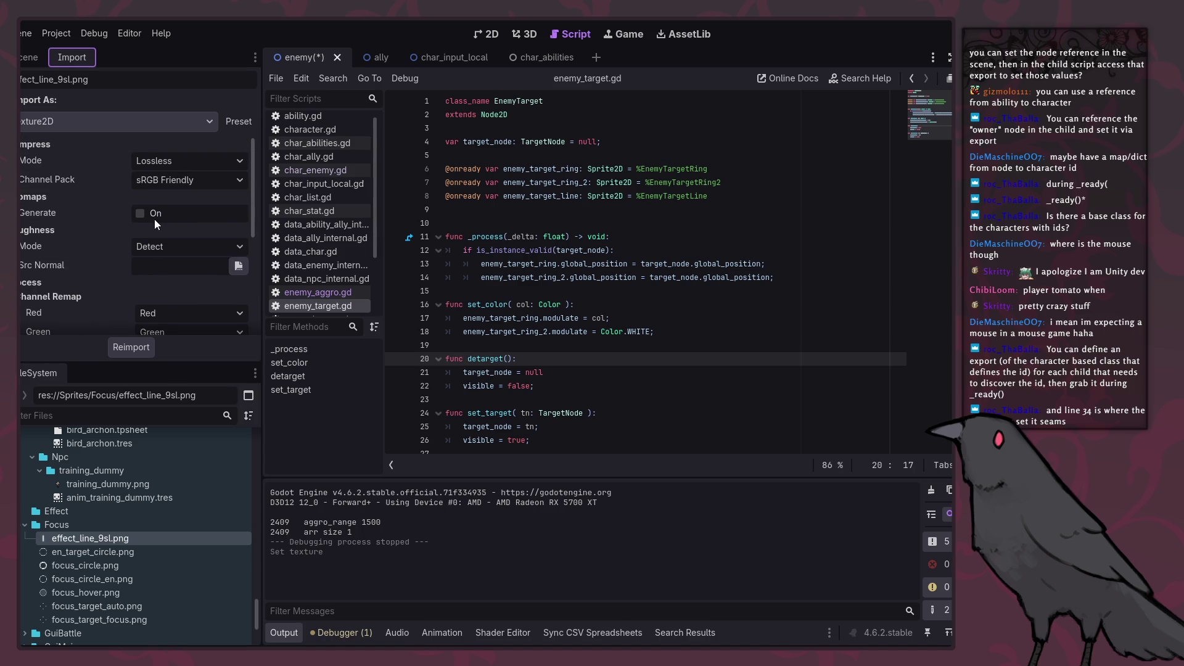
click(106, 123)
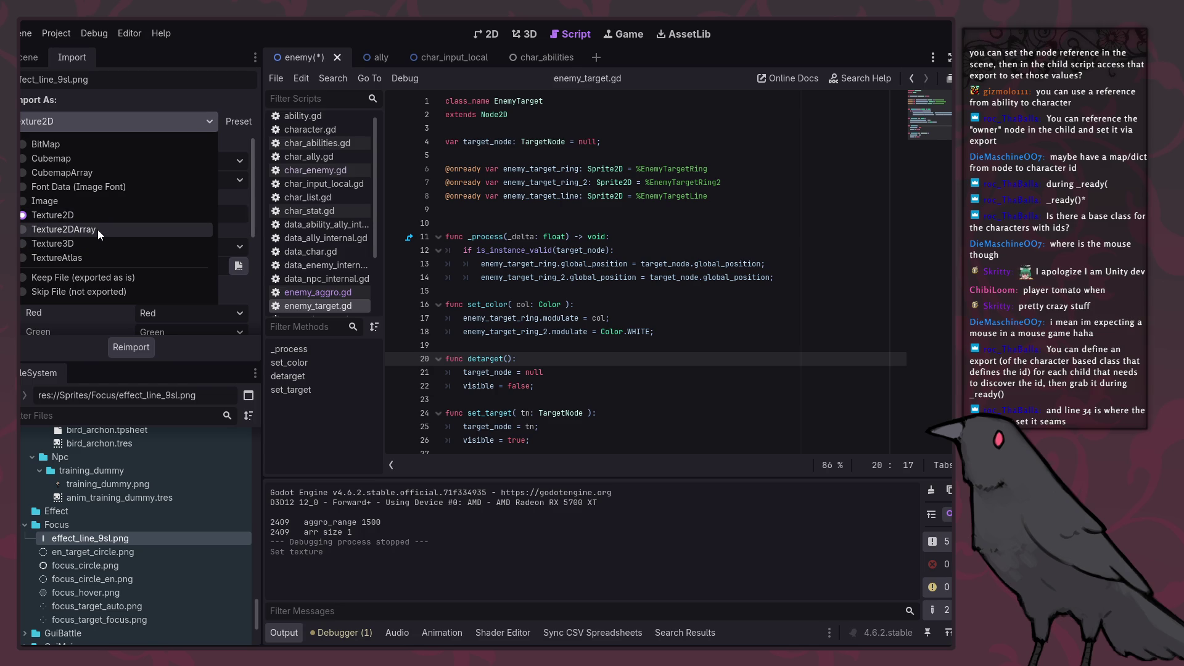
Step: Change effect_line_9sl.png's import type to Texture2DArray, with 8 horizontal and 8 vertical slices
click(139, 103)
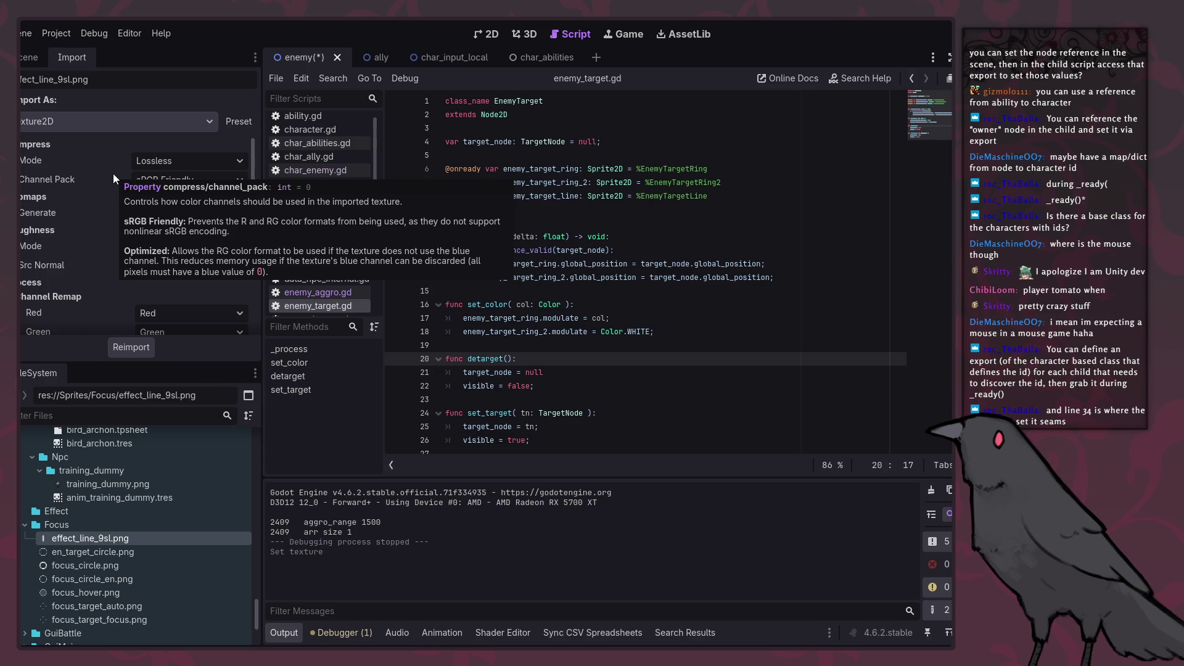
click(88, 119)
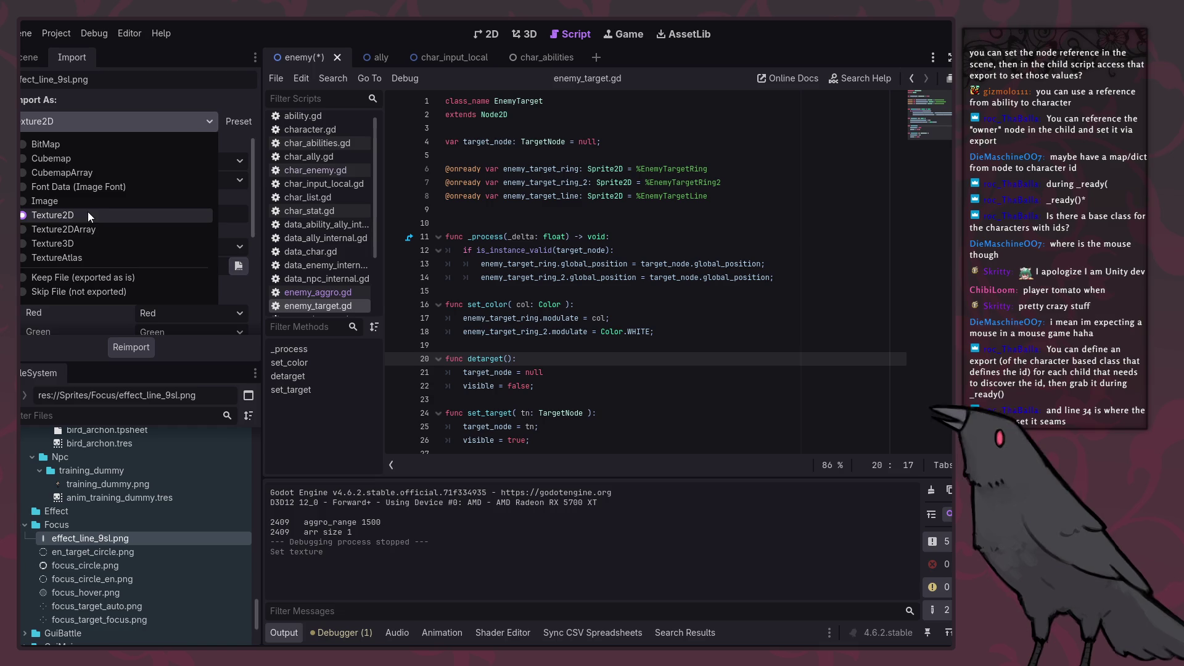
click(93, 229)
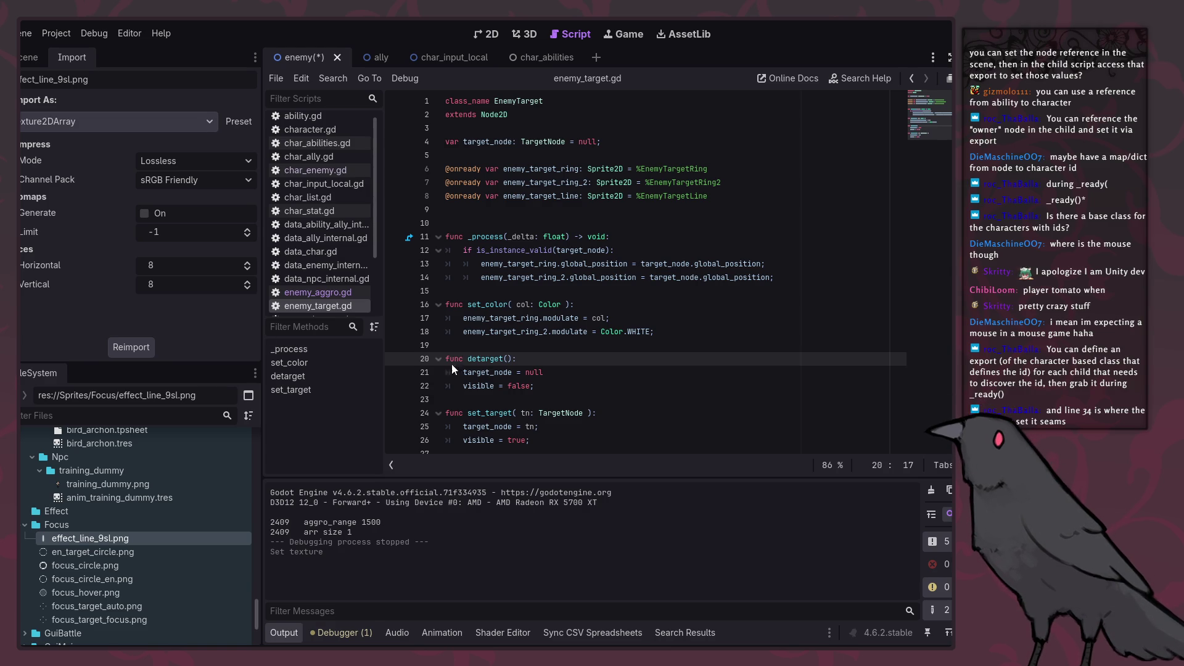
click(561, 344)
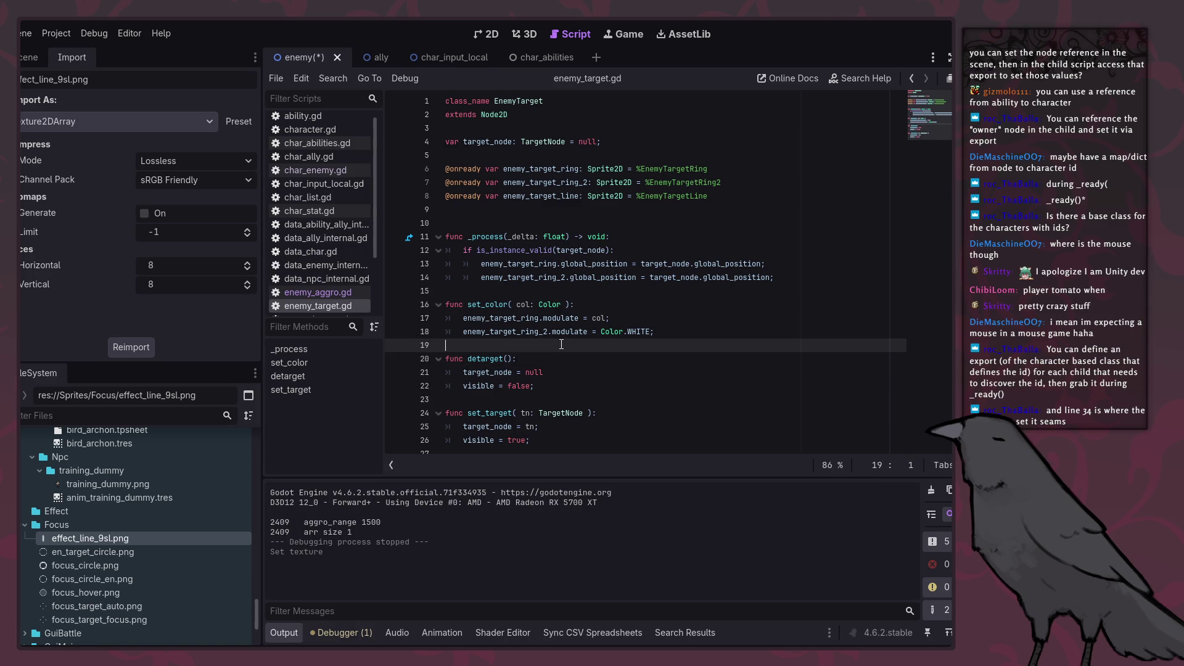
click(550, 293)
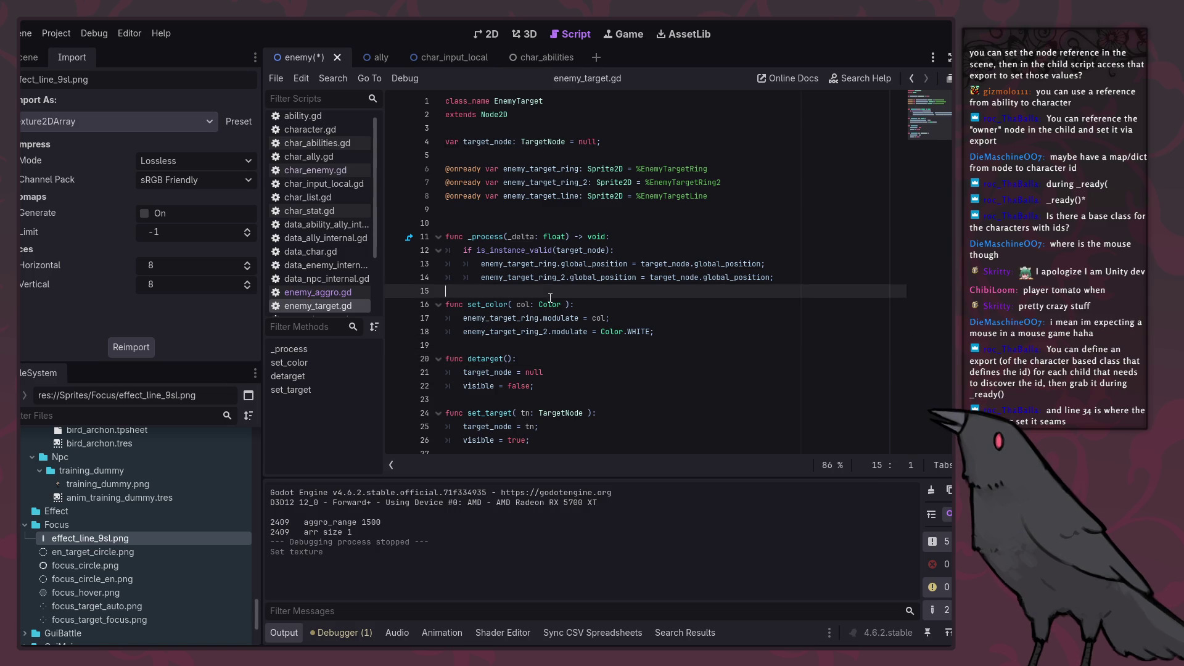
click(535, 210)
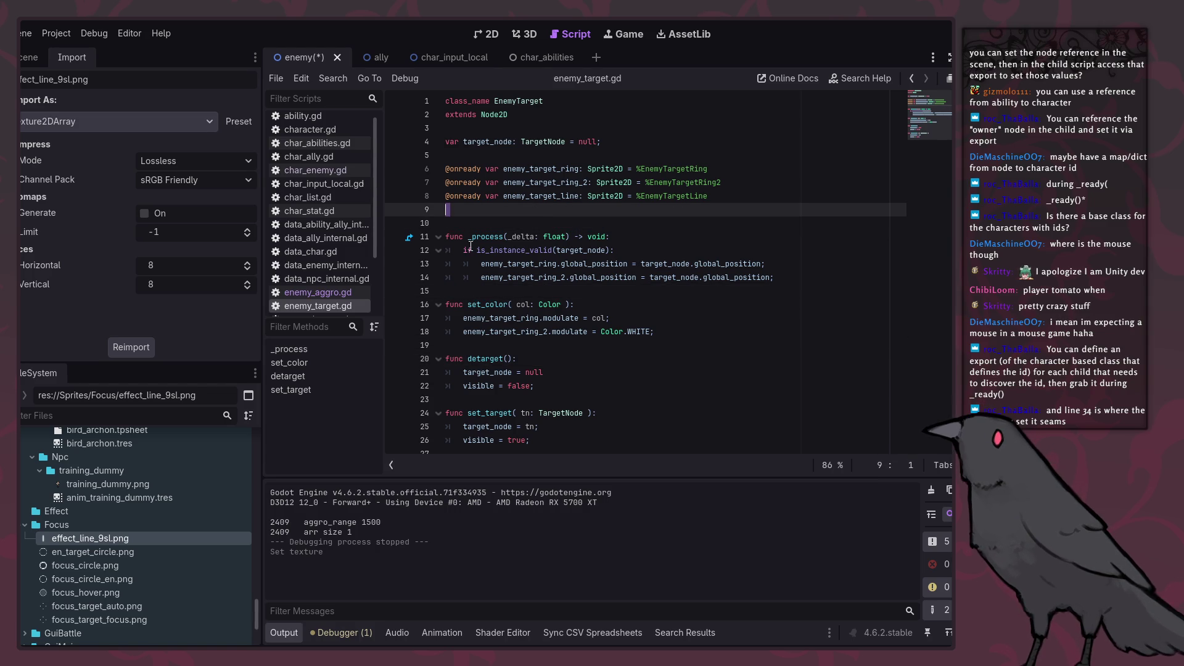
click(552, 347)
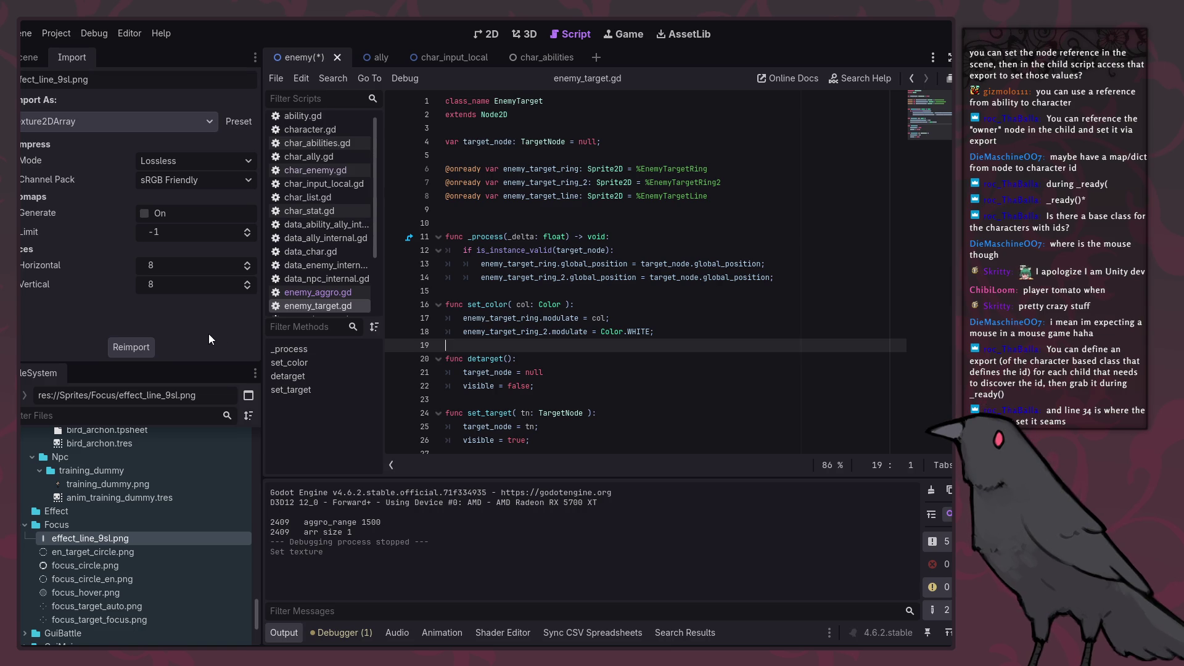
click(696, 413)
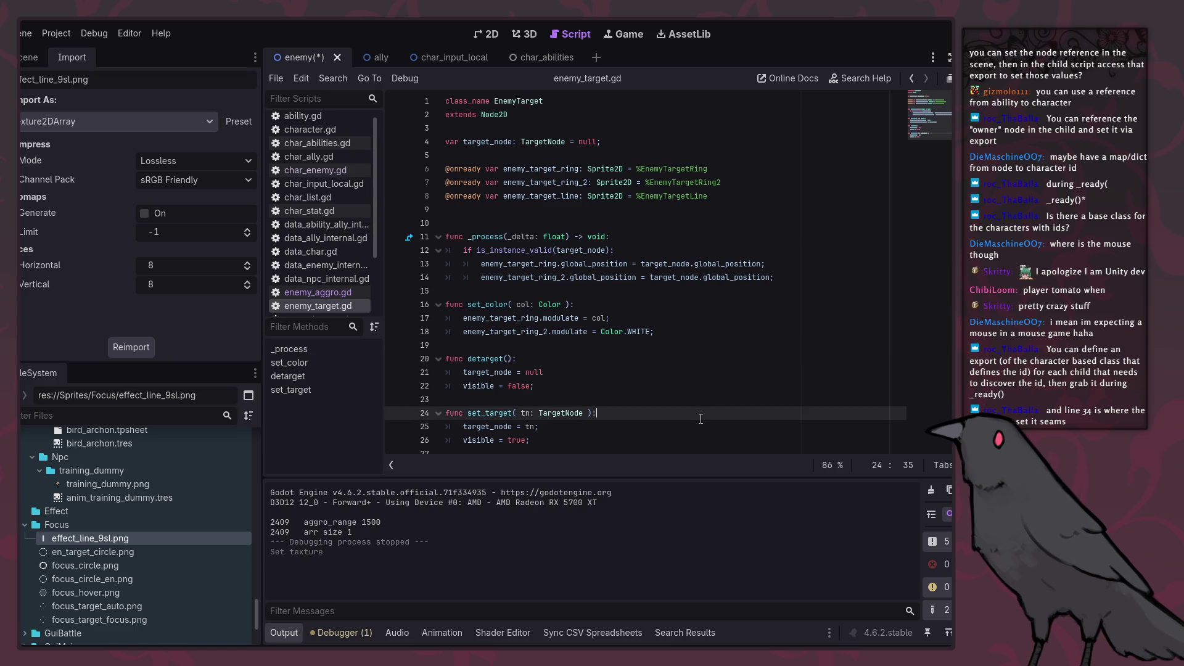
click(668, 387)
click(665, 397)
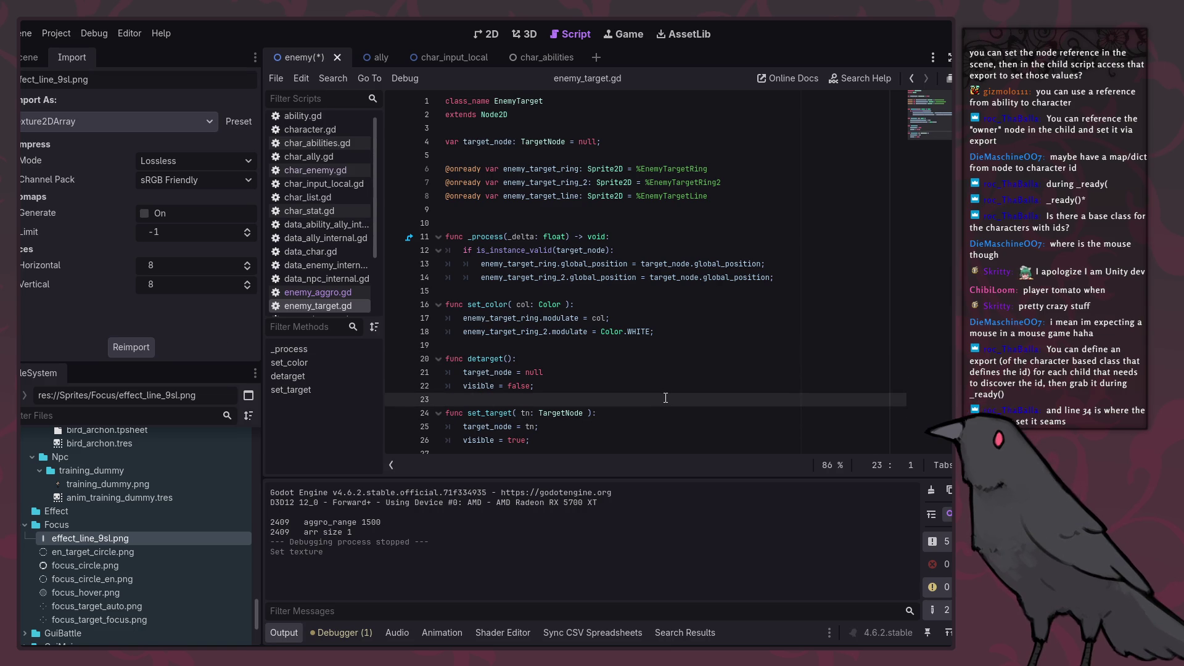